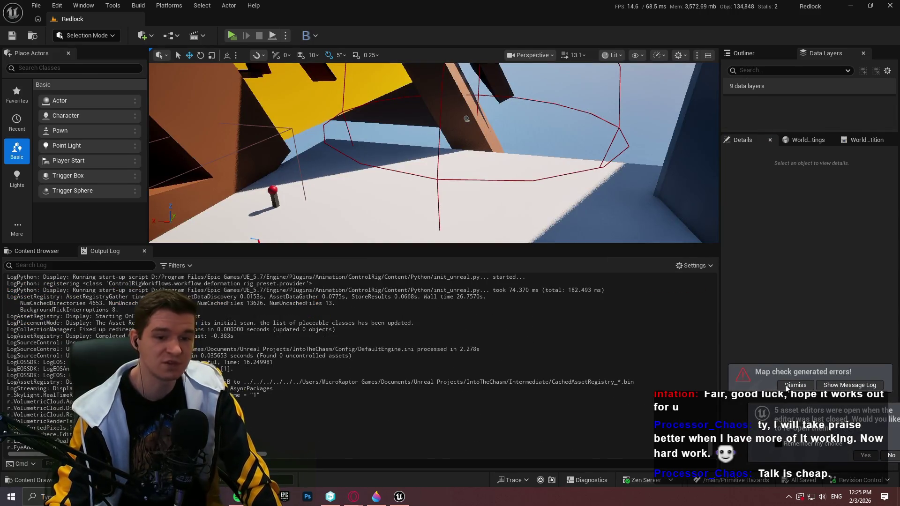
Step: Dismiss the map-check notice, browse to Data > Hazards, and open ST_HazardConfig
click(795, 385)
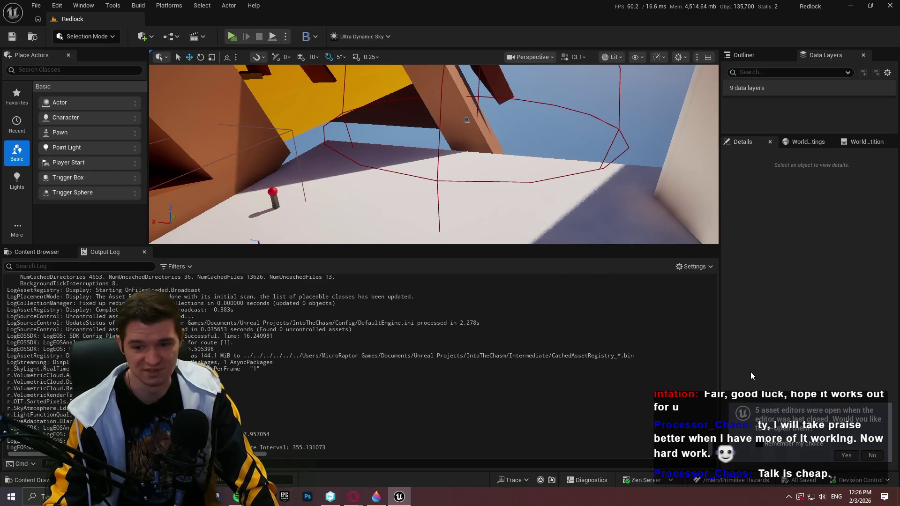
click(10, 255)
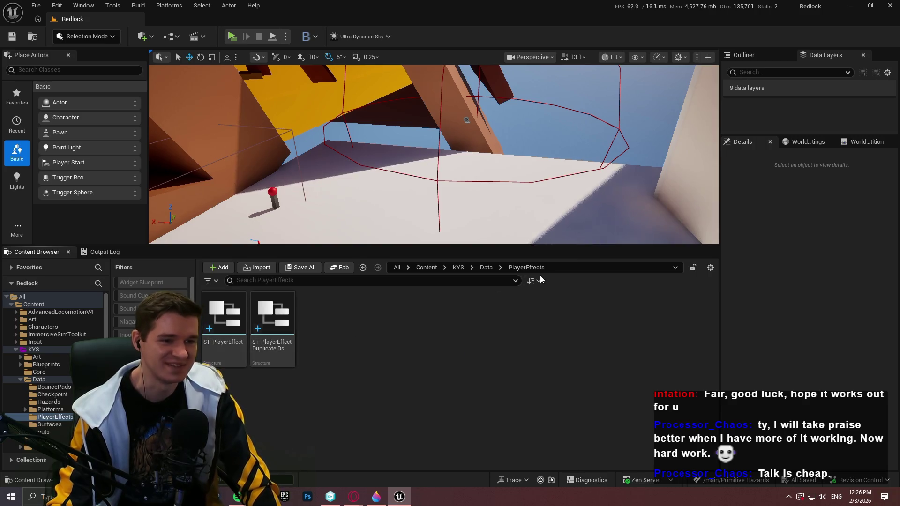
click(485, 268)
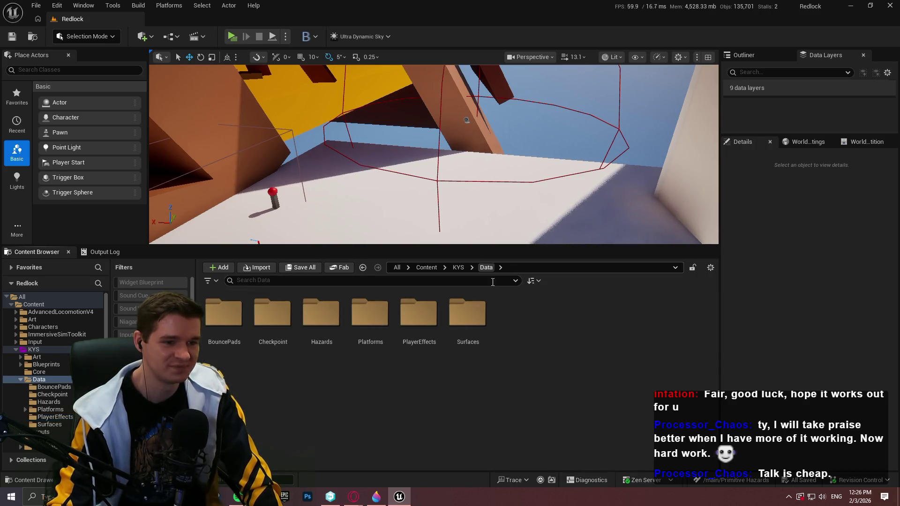
double_click(321, 315)
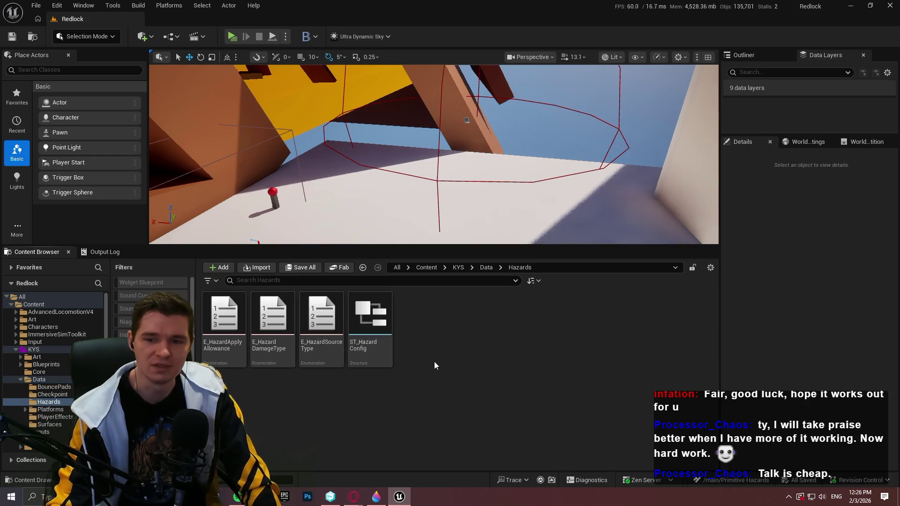
double_click(370, 313)
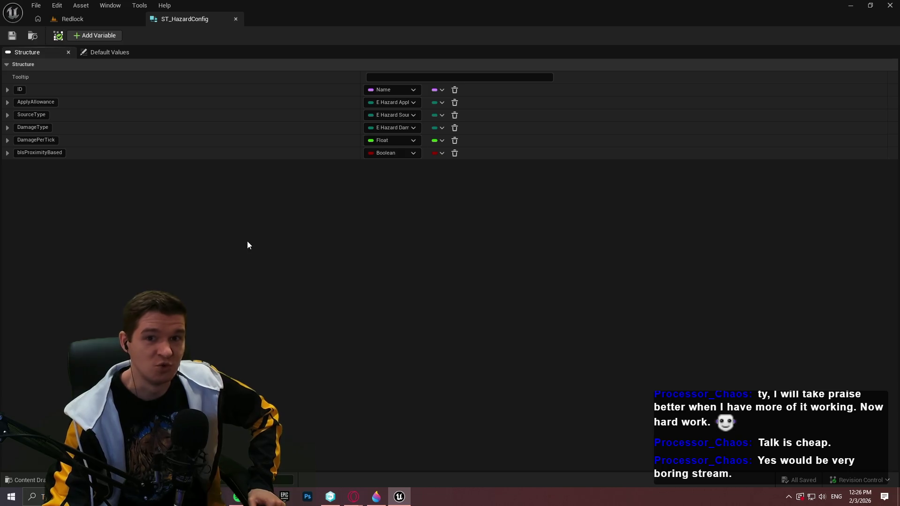
Step: Add a Boolean field MemberVar_25 to ST_HazardConfig, then go back to the Redlock level
click(94, 36)
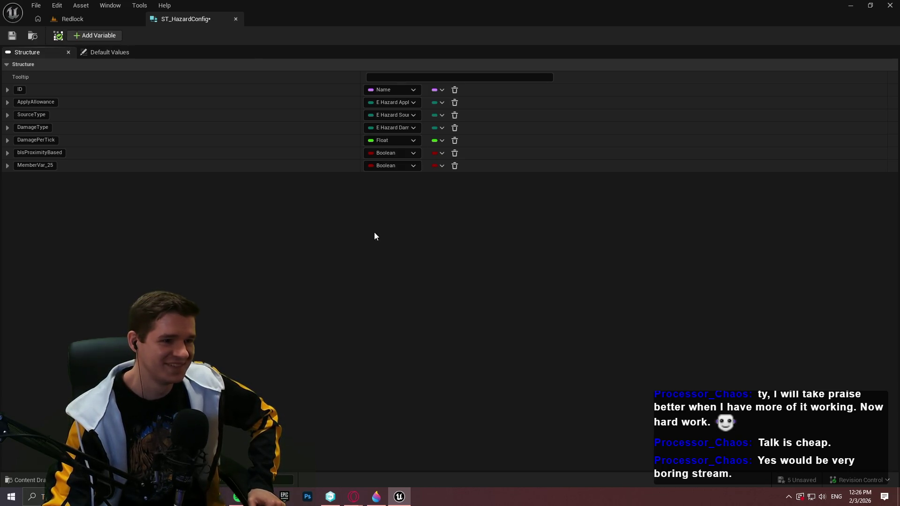
click(379, 168)
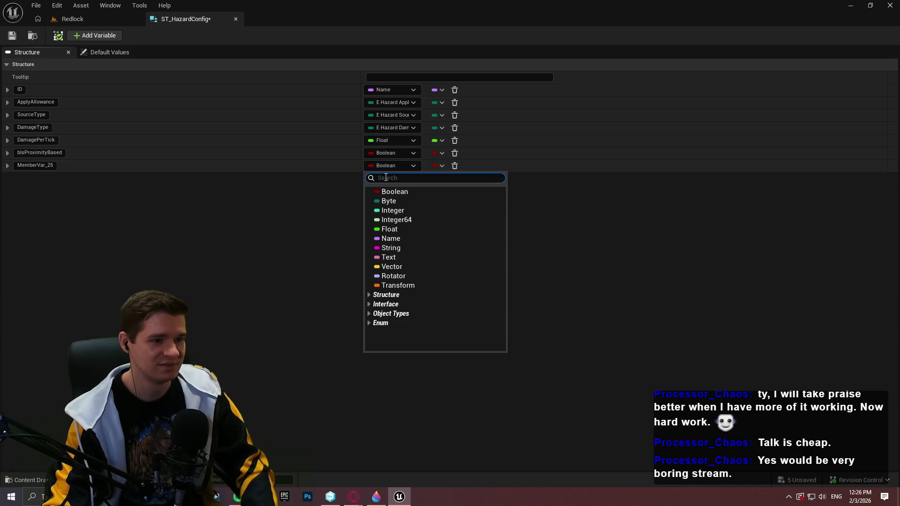
click(92, 44)
click(70, 18)
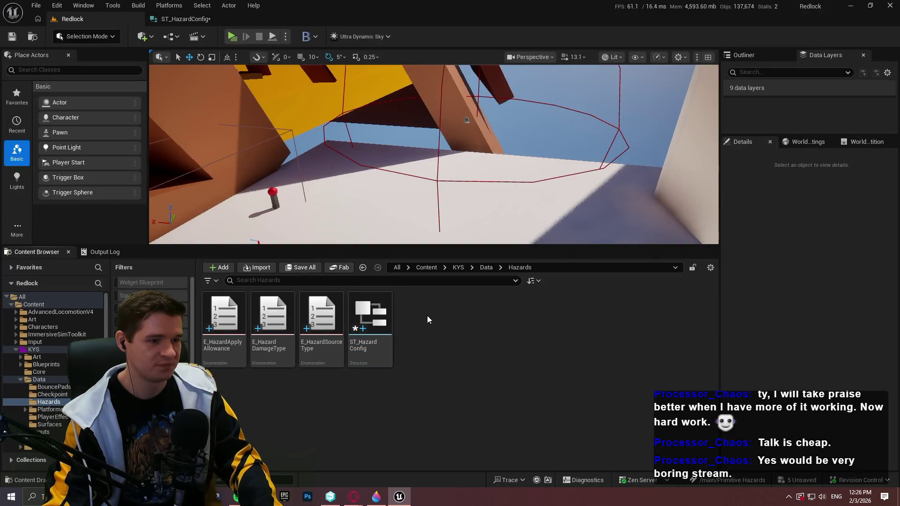
Step: Inspect the existing E_HazardDamageType enumeration, then close it and return to the Hazards folder
right_click(427, 316)
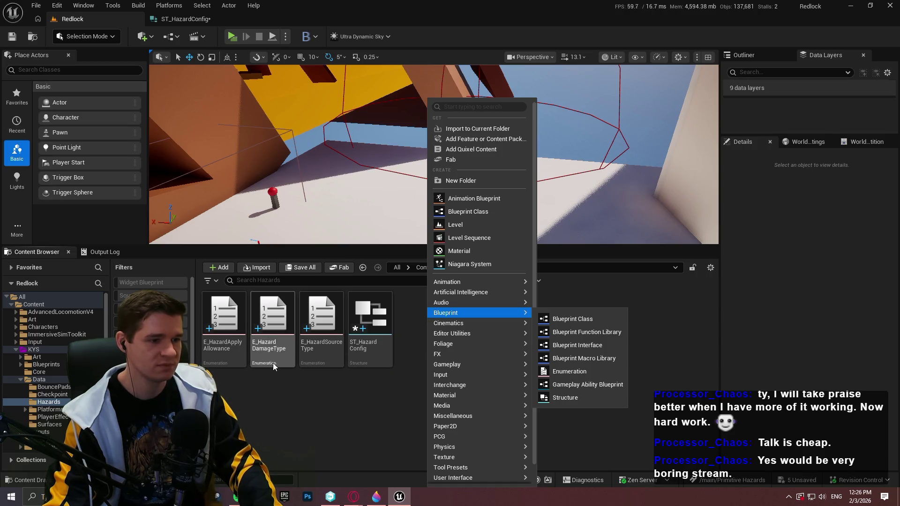
double_click(273, 363)
click(335, 19)
click(73, 19)
click(433, 327)
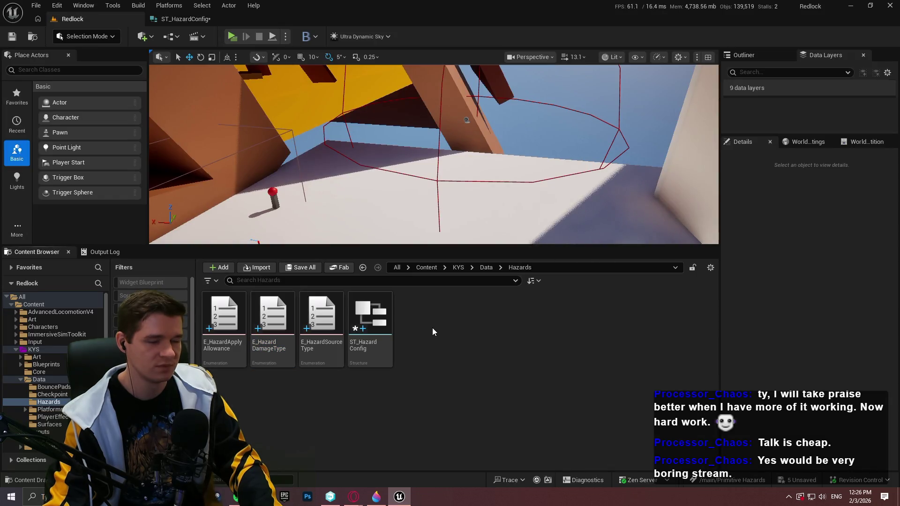
Step: Create an enumeration named E_HazardApplicationType in Hazards, open it, and add a first enumerator
right_click(432, 327)
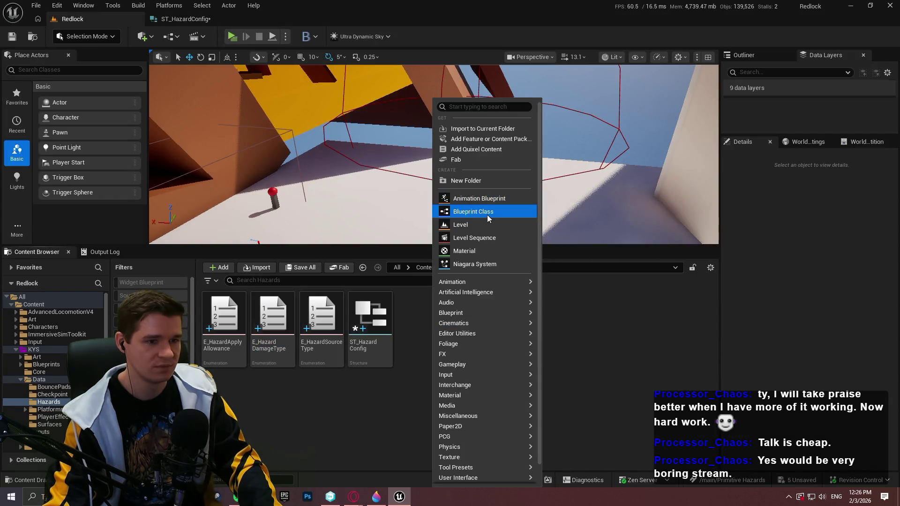
mouse_move(482, 313)
click(581, 371)
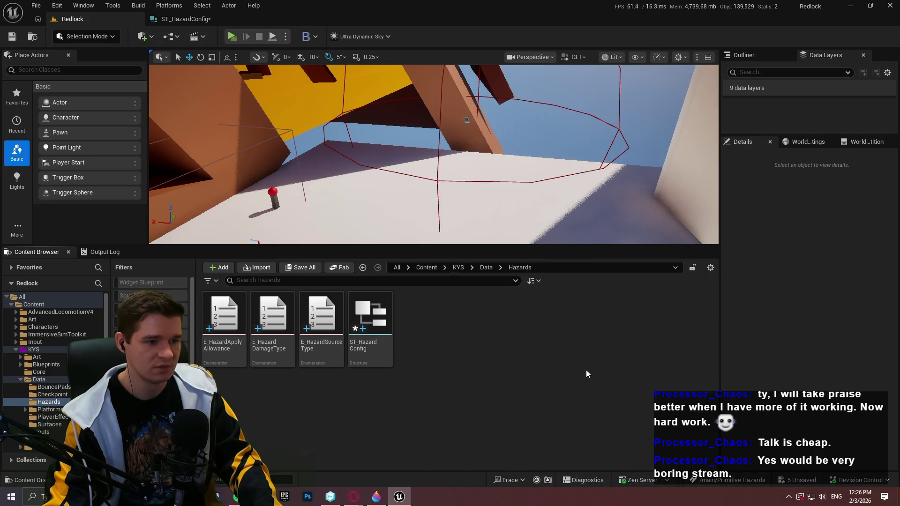
text(EE)
key(BackSpace)
text(_)
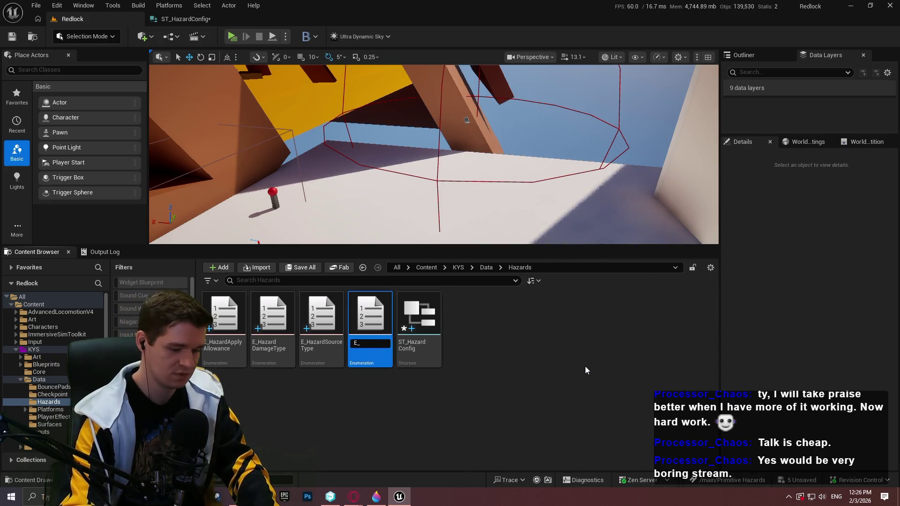
text(HazardAppl)
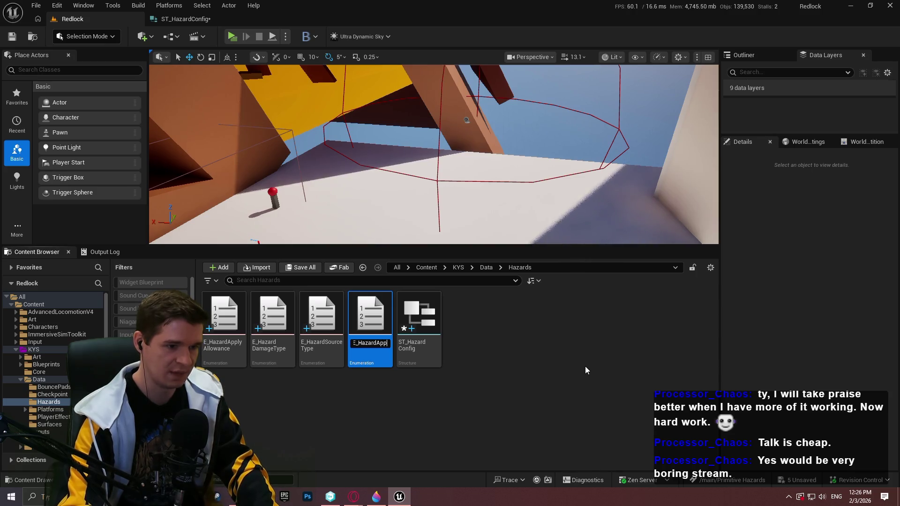
text(icationType)
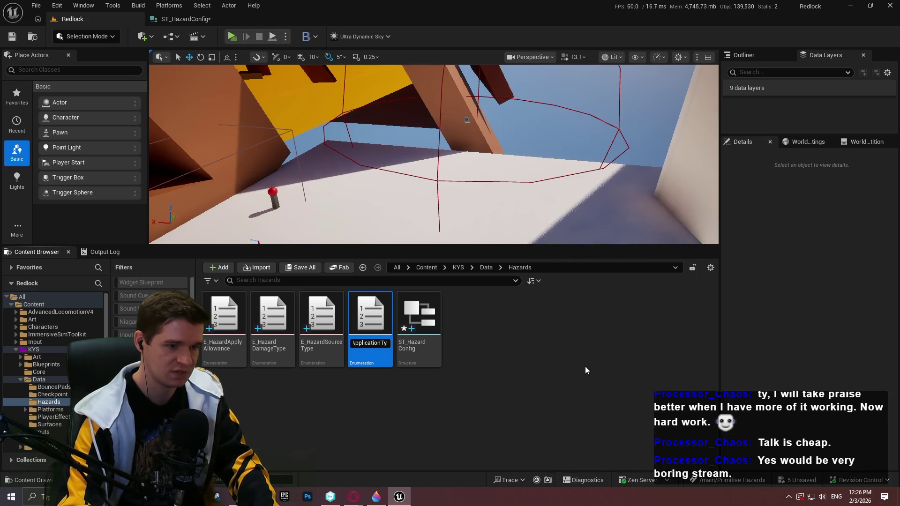
key(Return)
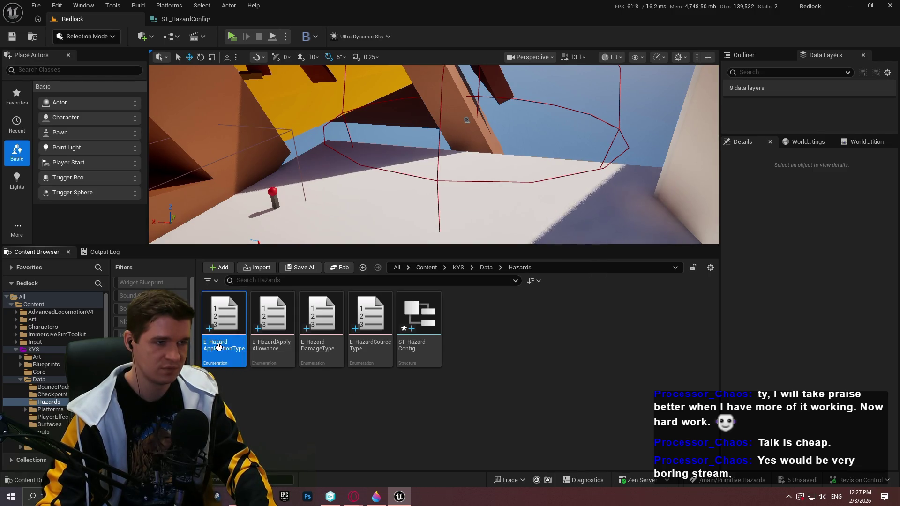
double_click(239, 349)
click(88, 38)
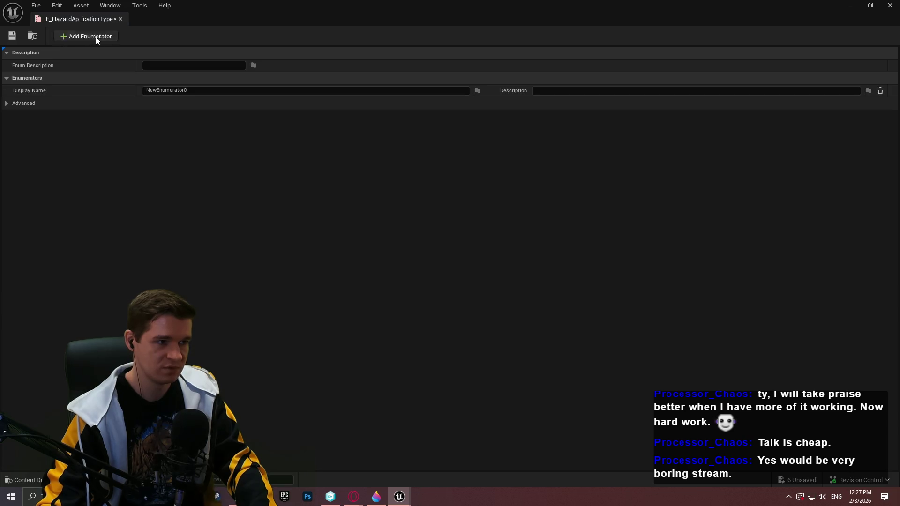
Step: Add a second enumerator and name the two entries ContinuouslyReapply and OneShot
click(96, 36)
click(201, 91)
text(Cont)
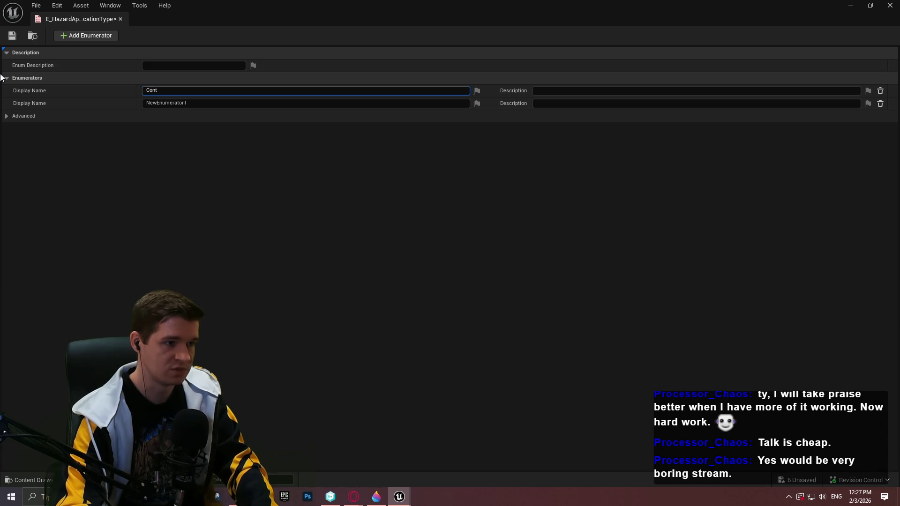
text(inuously)
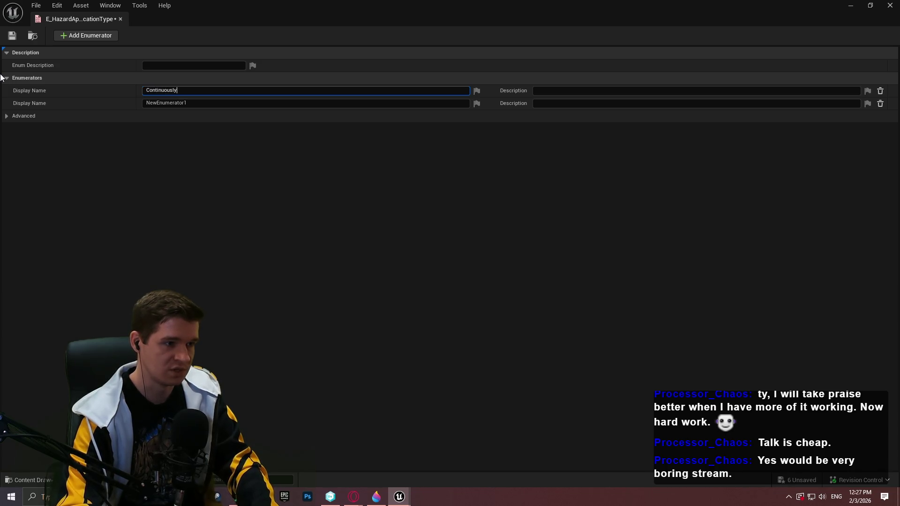
text(Reapply)
key(Return)
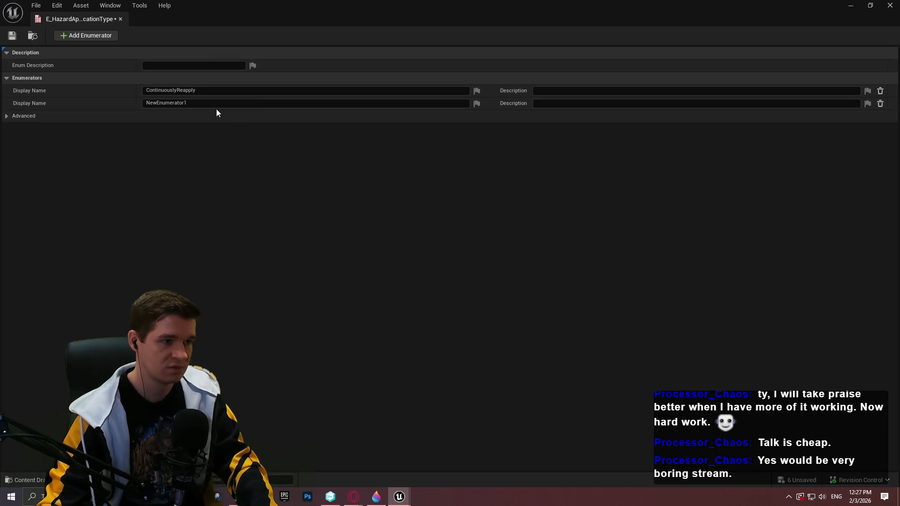
click(210, 104)
text(One)
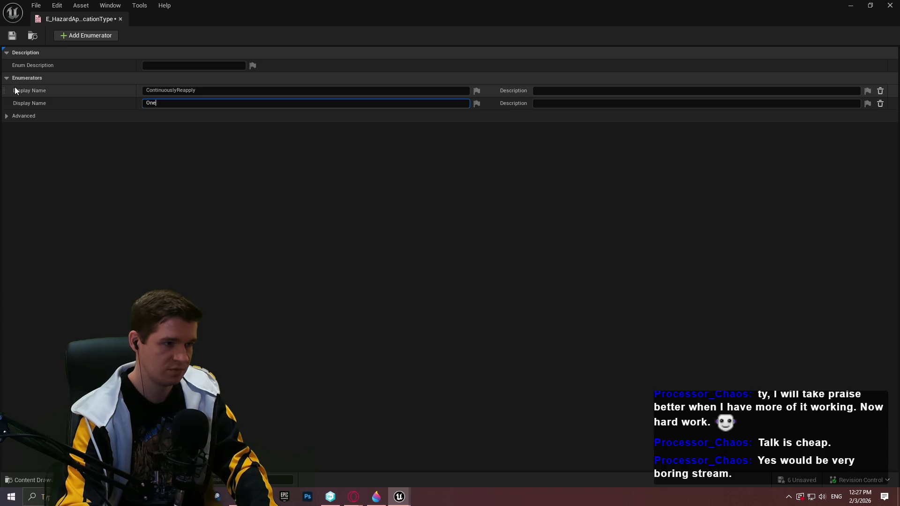
text(Shot)
key(Return)
Step: Save and close the enumeration, then reopen ST_HazardConfig
click(12, 35)
click(120, 18)
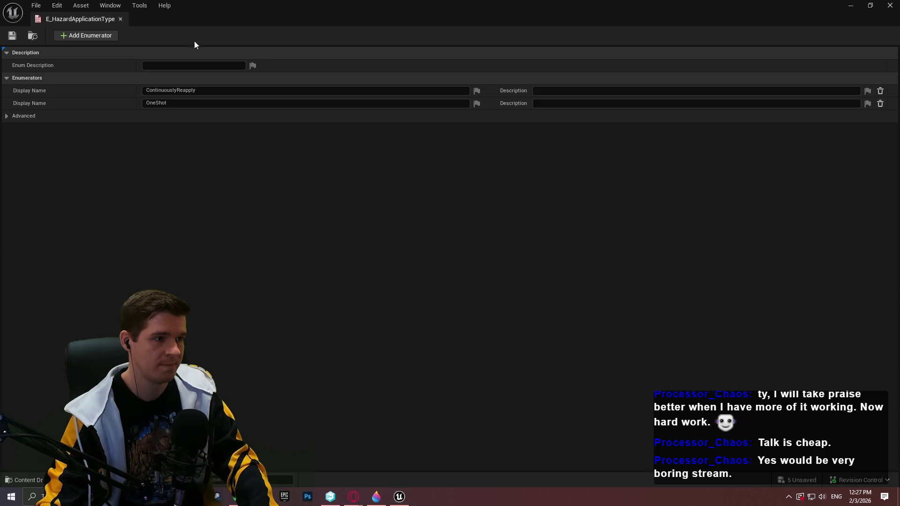
double_click(411, 330)
Step: Retype MemberVar_25 as E_HazardApplicationType, rename it ApplicationType, move it above bIsProximityBased, and save
click(407, 165)
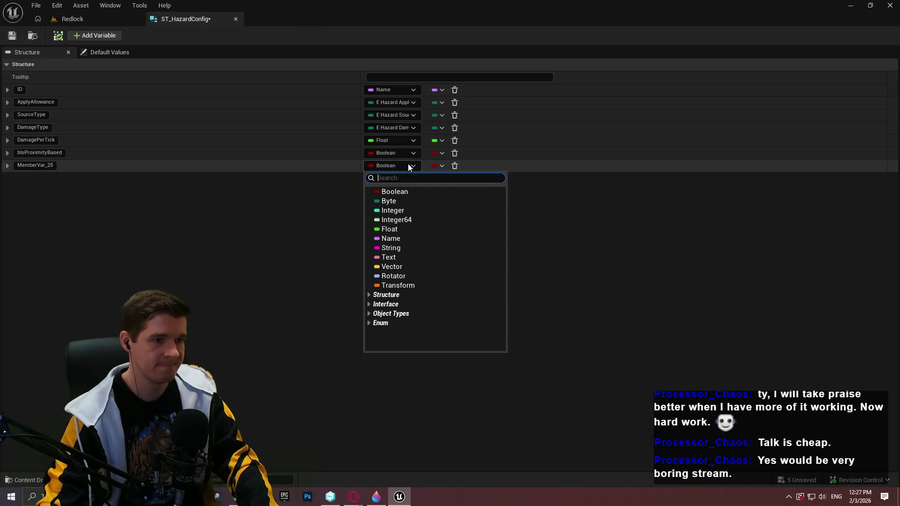
text(applicat)
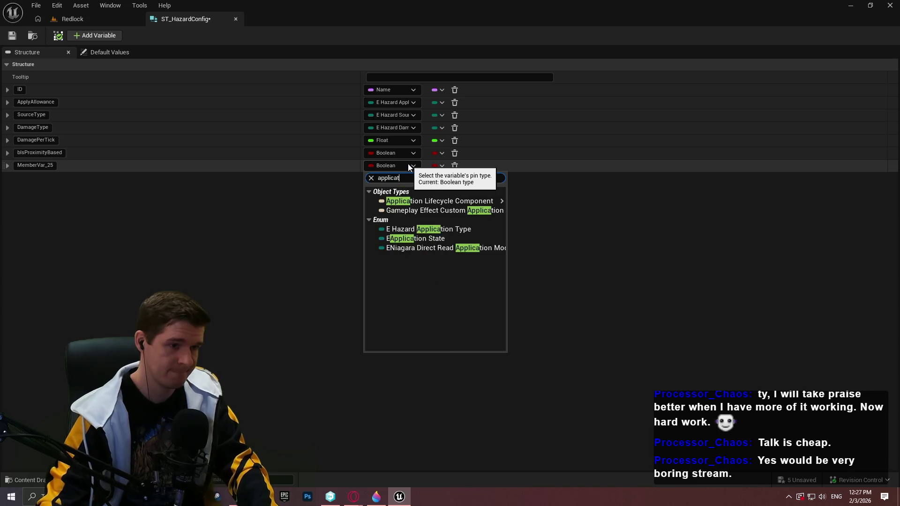
click(107, 192)
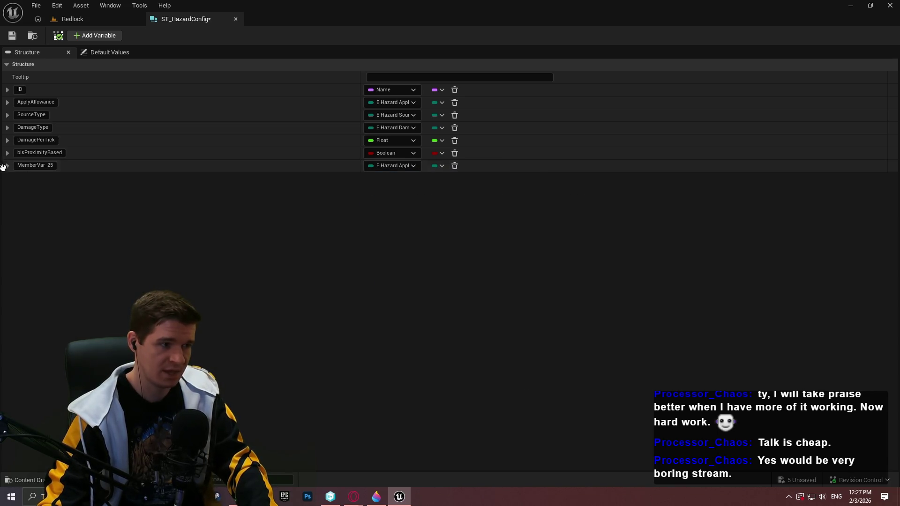
double_click(51, 166)
text(Appl)
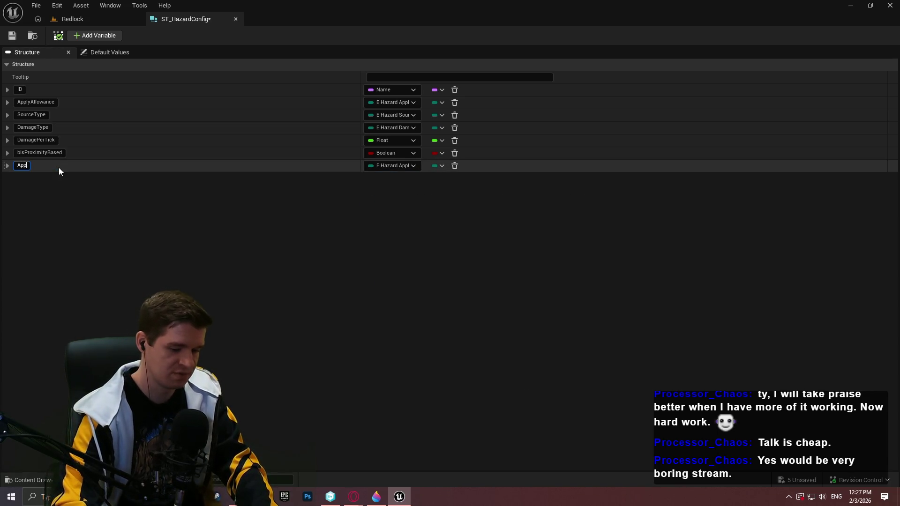
text(icationType)
key(Return)
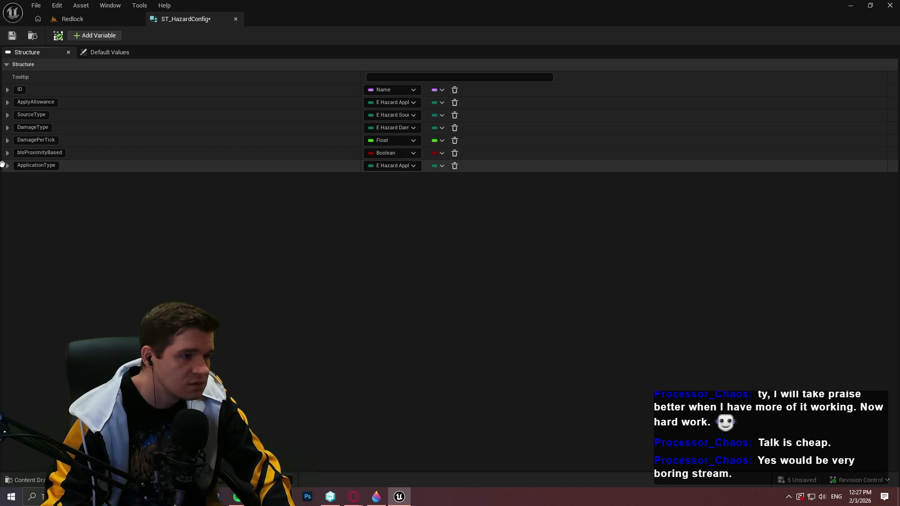
drag(2, 162, 4, 151)
click(13, 36)
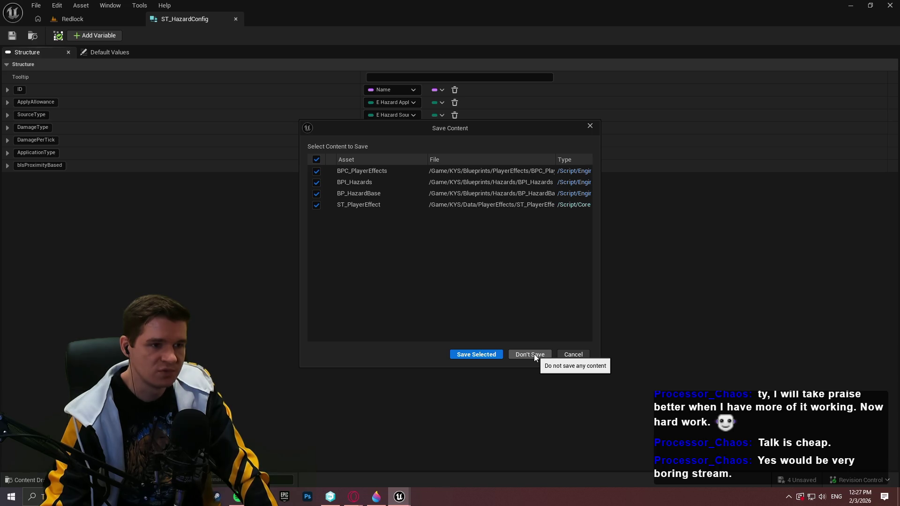
Step: Skip saving the other assets, check the output log, then show Hazards assets under a taller level view
click(535, 355)
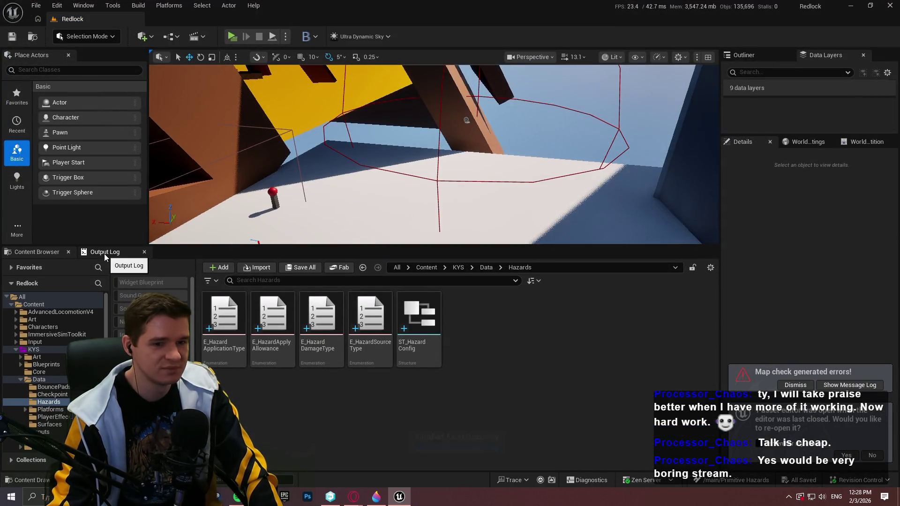
click(105, 252)
scroll(360, 363, up, 10)
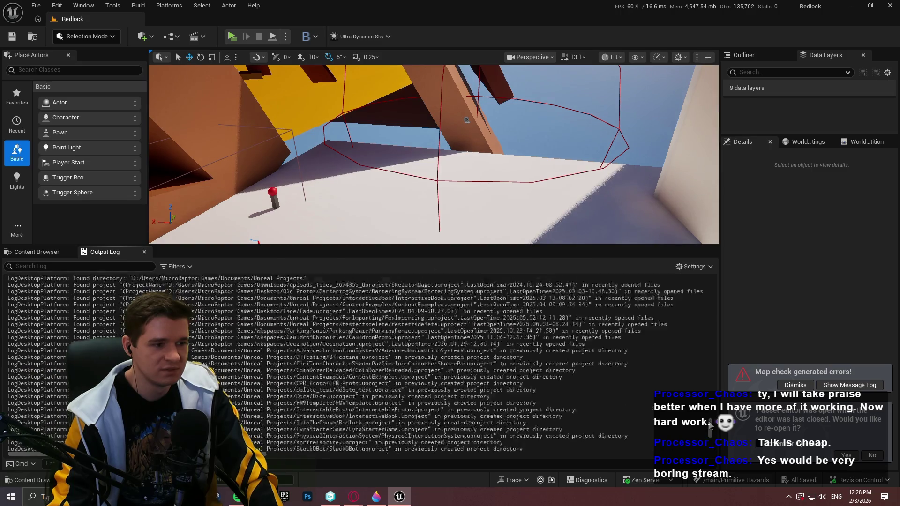
scroll(709, 417, down, 10)
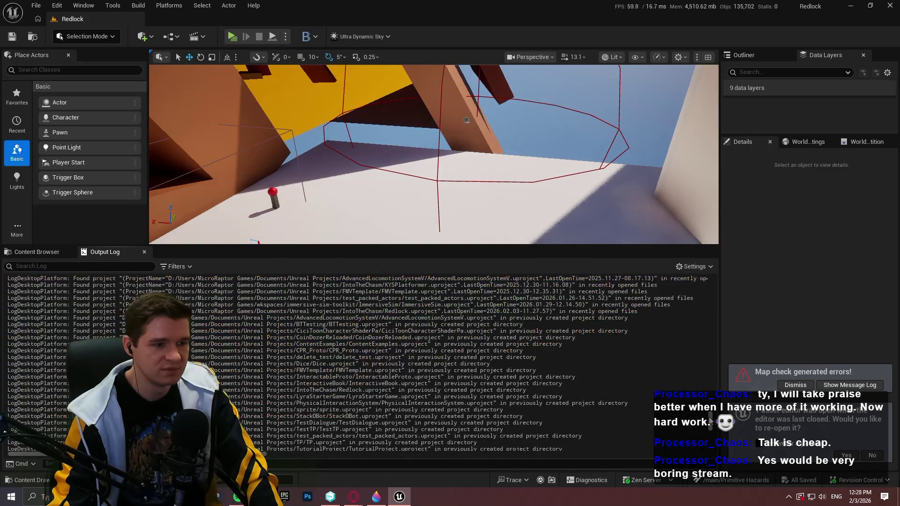
mouse_move(710, 417)
mouse_down()
mouse_move(707, 336)
mouse_move(728, 277)
mouse_move(720, 448)
mouse_move(697, 441)
mouse_up()
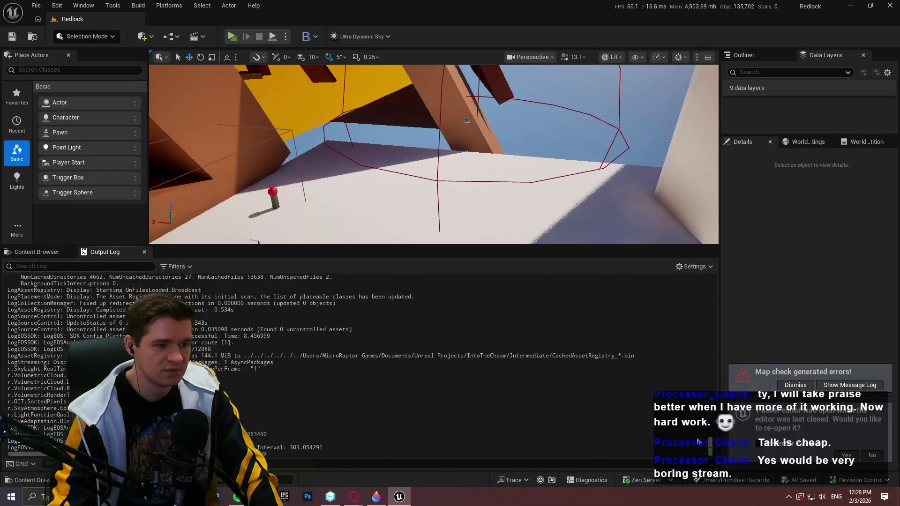
click(27, 255)
drag(281, 247, 281, 296)
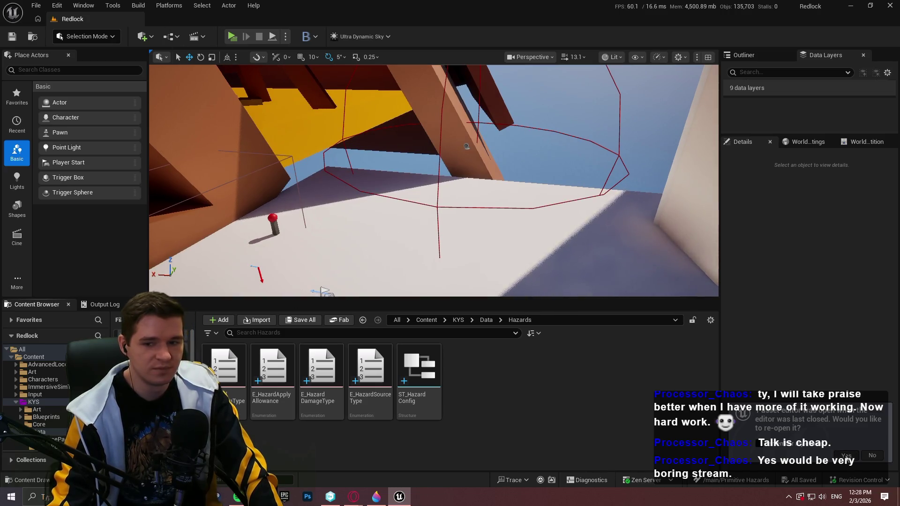
Step: Select the hazard sphere in the Redlock level and open BP_Hazard_Sphere in the Blueprint editor
double_click(419, 368)
click(108, 19)
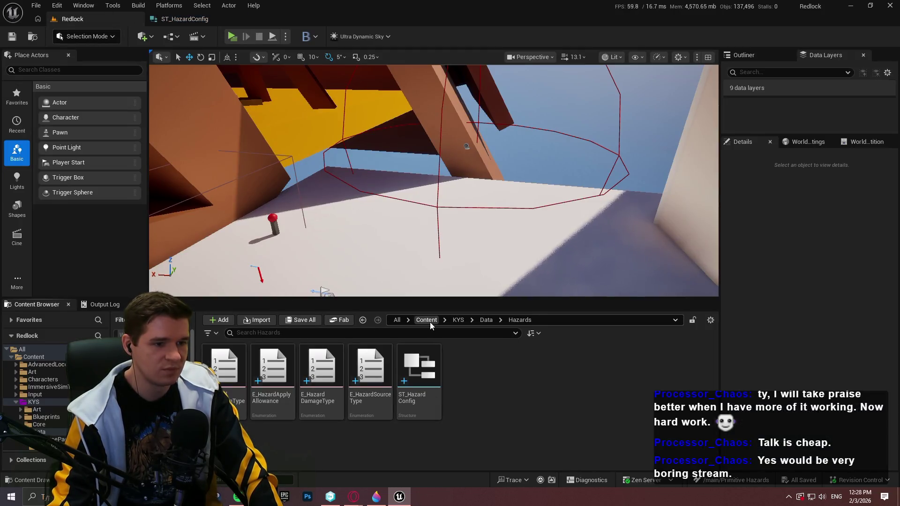
click(466, 144)
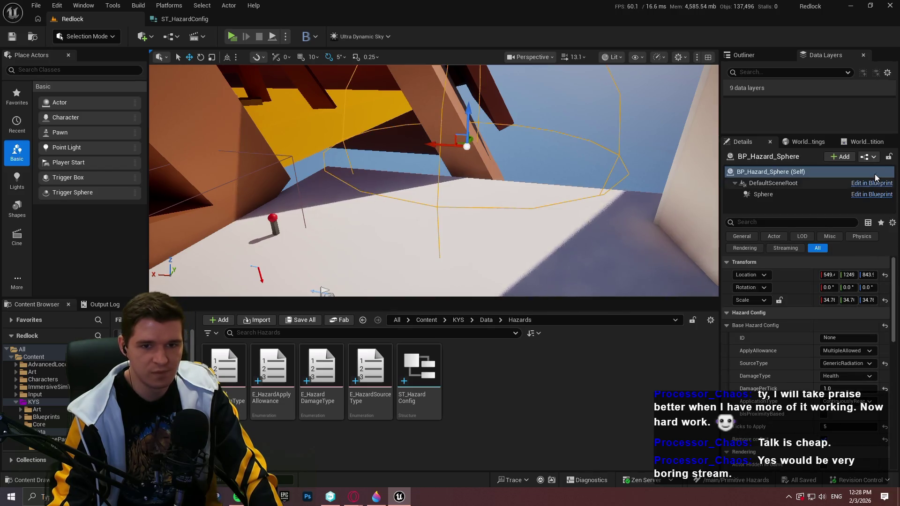
click(868, 157)
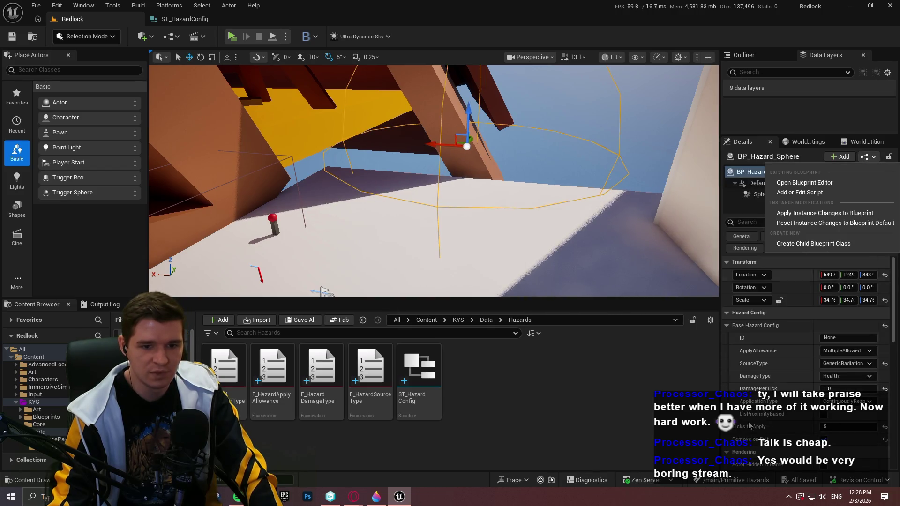
click(775, 400)
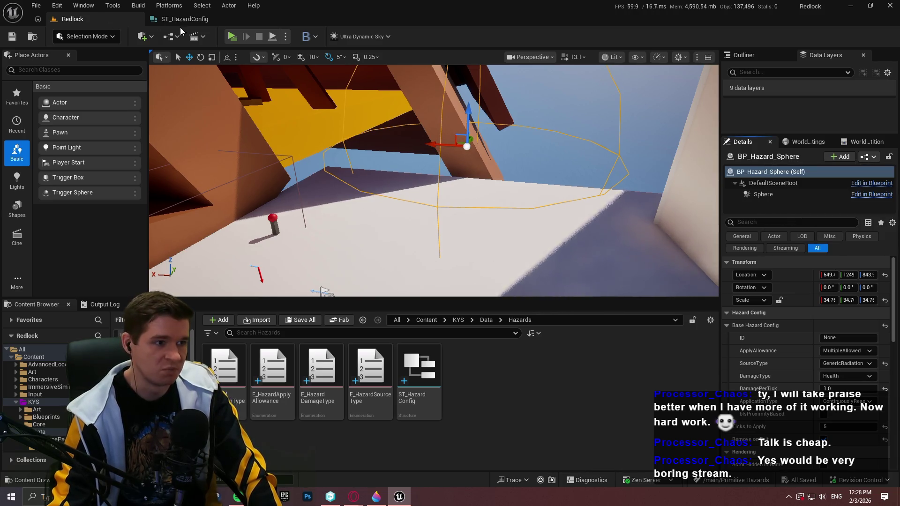
click(869, 158)
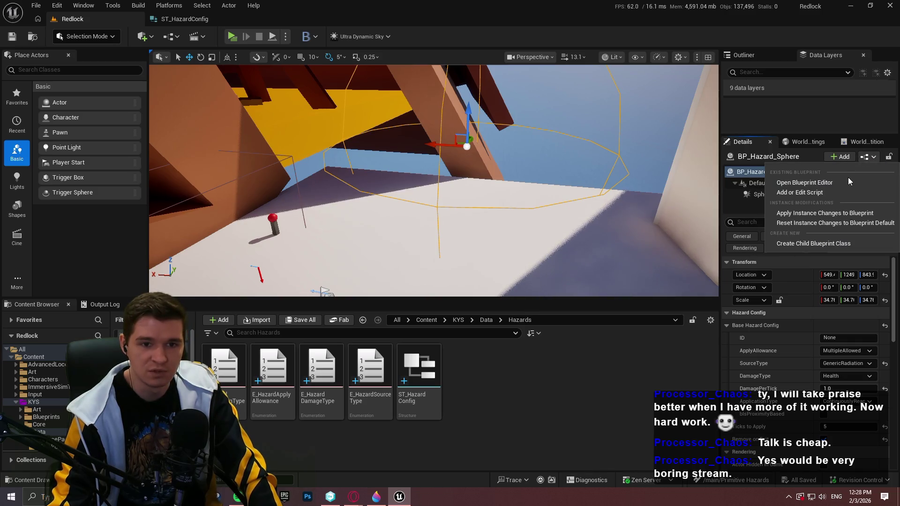
click(842, 183)
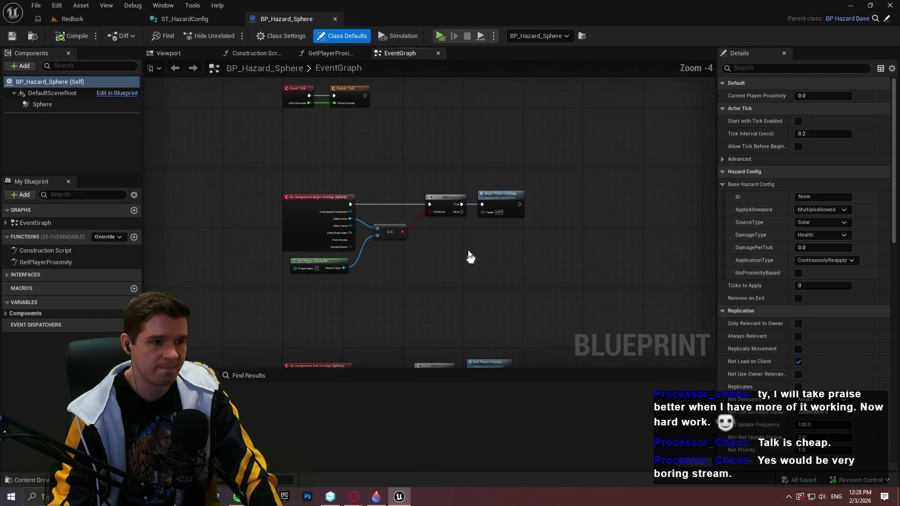
Step: Jump to the parent BP_HazardBase blueprint and open its BeginPlayerOverlap function
scroll(364, 242, up, 1)
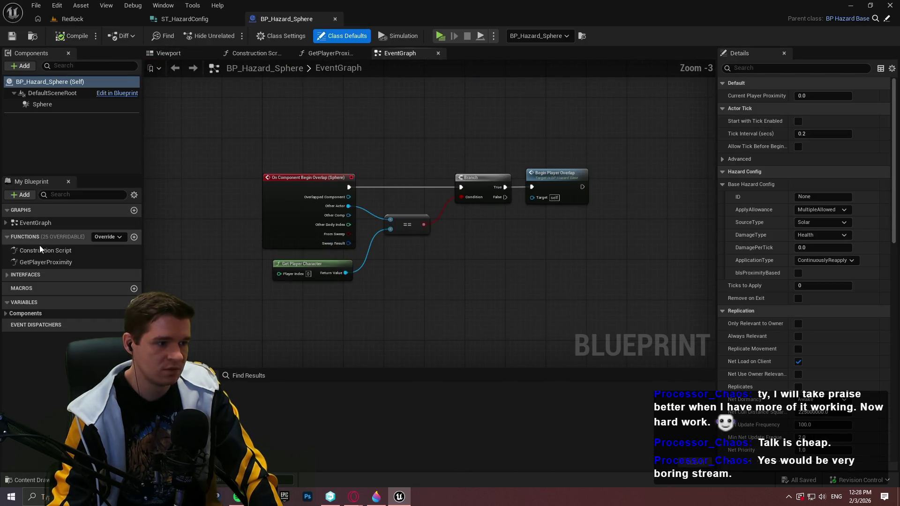
click(888, 20)
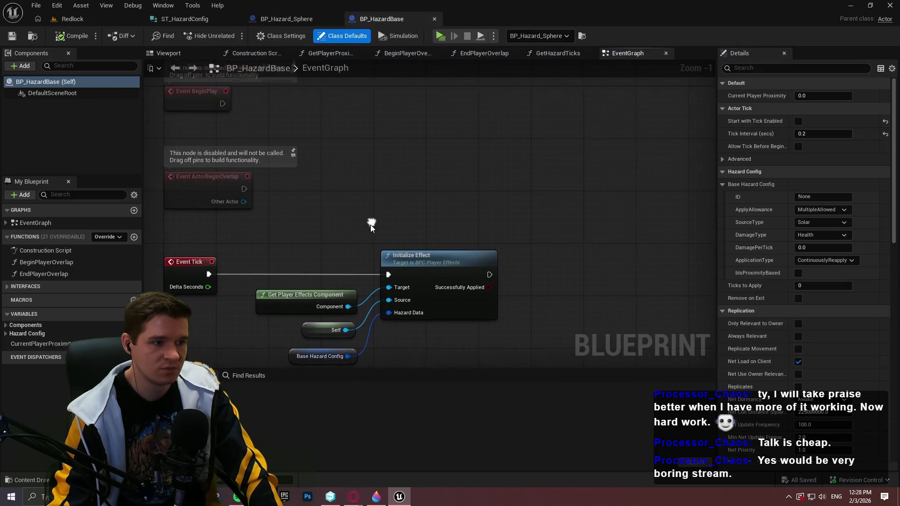
scroll(270, 268, up, 3)
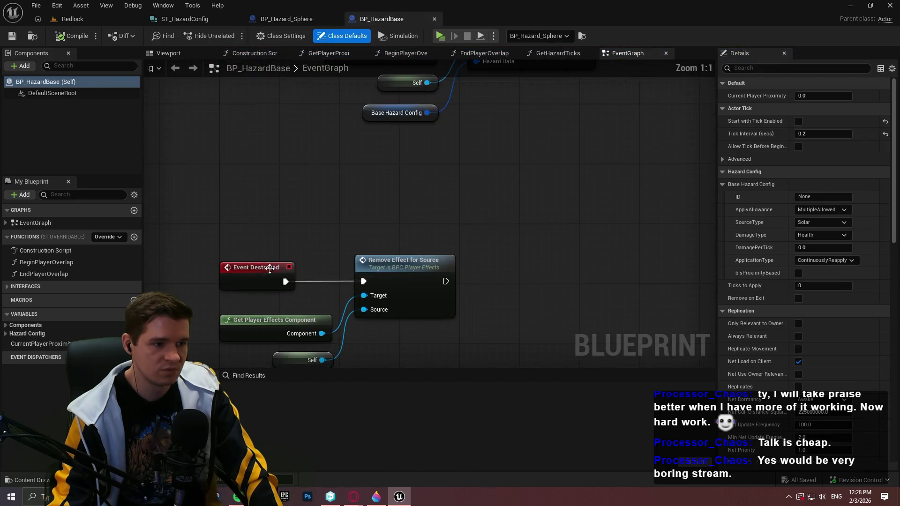
double_click(43, 263)
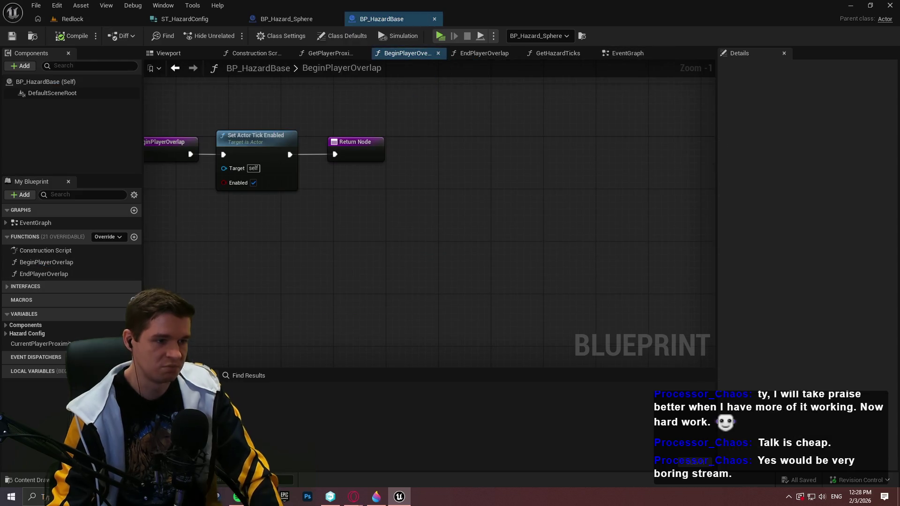
Step: Add a BaseHazardConfig getter and break it, exposing only the Application Type field
right_click(364, 263)
click(6, 333)
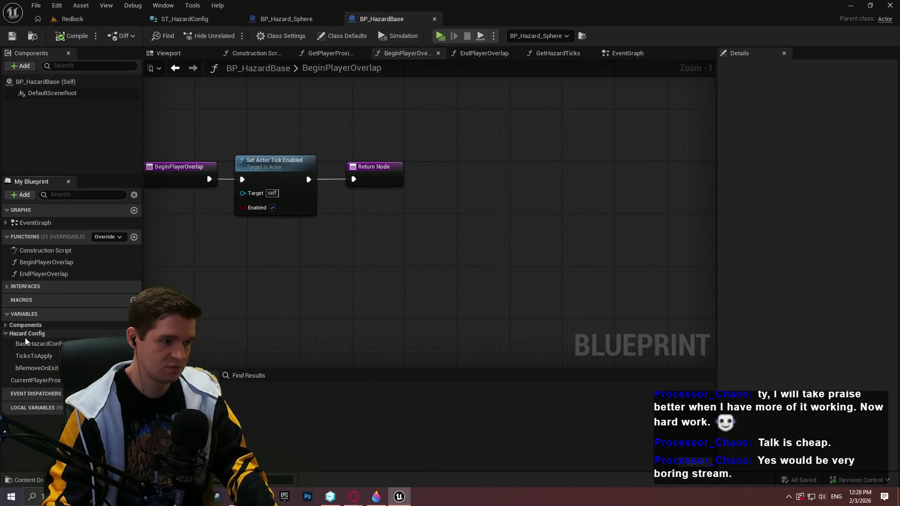
mouse_move(35, 347)
mouse_down()
mouse_move(345, 267)
mouse_move(328, 257)
mouse_move(406, 247)
mouse_up()
click(356, 263)
click(442, 285)
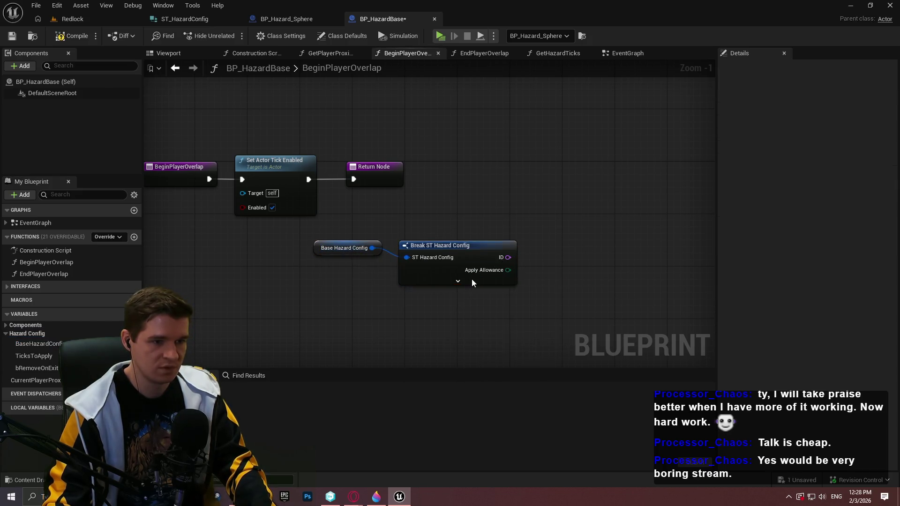
click(825, 197)
click(800, 172)
click(656, 211)
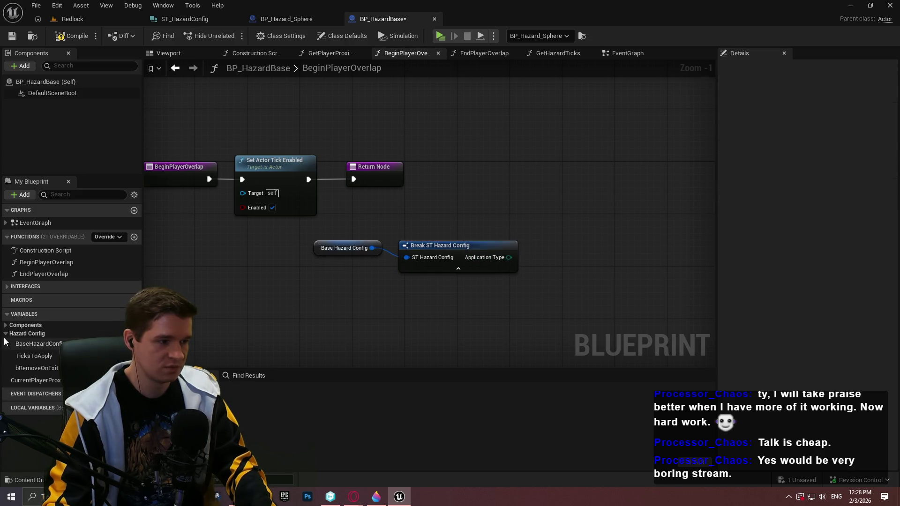
Step: Add a Switch on the hazard application type, driven by Application Type and the overlap event
mouse_move(499, 259)
mouse_down()
mouse_move(565, 245)
mouse_move(216, 178)
mouse_move(240, 179)
mouse_up()
click(600, 304)
mouse_move(304, 159)
mouse_down()
mouse_move(523, 101)
mouse_move(528, 107)
mouse_up()
mouse_move(413, 162)
mouse_down()
mouse_move(414, 140)
mouse_move(622, 124)
mouse_up()
mouse_move(639, 165)
mouse_down()
mouse_move(520, 116)
mouse_move(647, 240)
mouse_move(696, 172)
mouse_up()
mouse_move(456, 229)
mouse_down()
mouse_move(423, 157)
mouse_move(404, 144)
mouse_up()
mouse_move(670, 185)
mouse_down()
mouse_move(559, 123)
mouse_move(512, 128)
mouse_up()
Step: Rearrange the tick-enabling and return nodes neatly beside the switch
click(511, 128)
drag(322, 236, 444, 247)
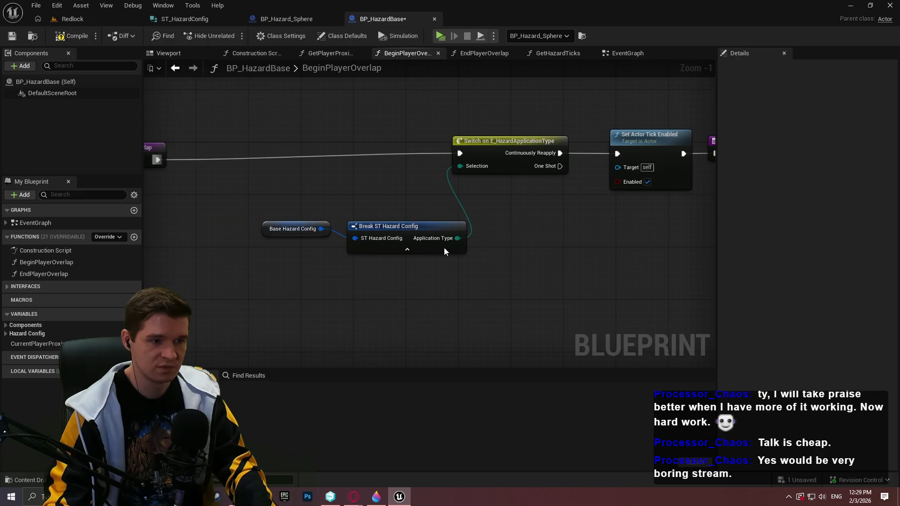
drag(272, 216, 273, 219)
mouse_move(364, 225)
mouse_down()
mouse_move(370, 184)
mouse_move(336, 176)
mouse_up()
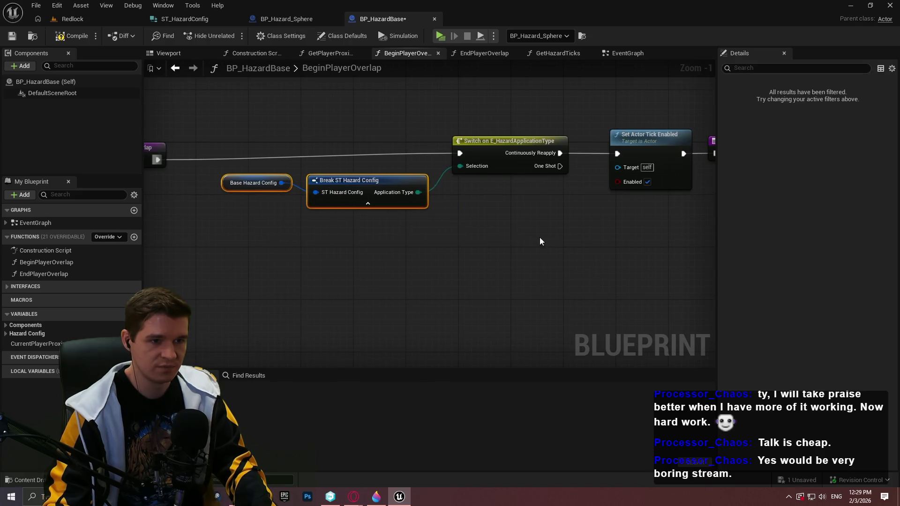
scroll(539, 237, down, 2)
drag(556, 214, 249, 118)
scroll(361, 132, up, 1)
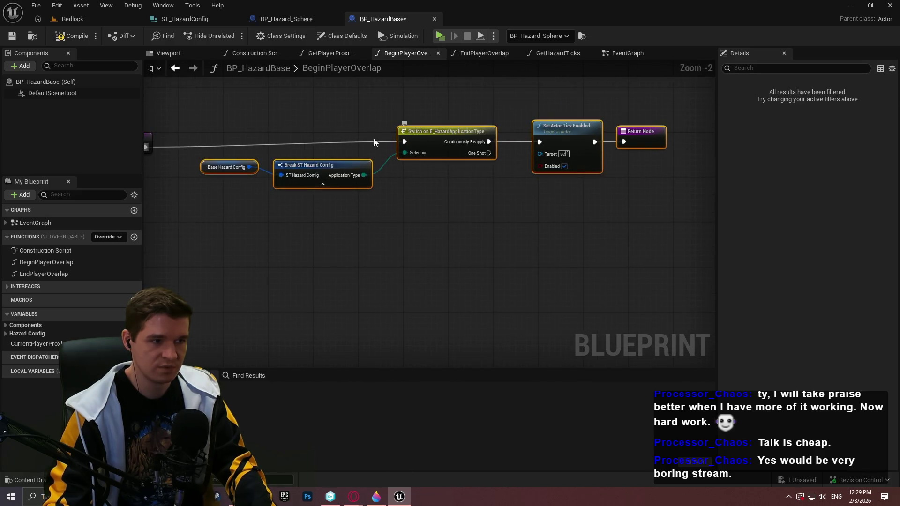
click(526, 220)
mouse_move(525, 220)
mouse_down()
mouse_move(393, 198)
mouse_move(433, 228)
mouse_up()
Step: End the One Shot branch with a Return Node, then compile and save
text(return)
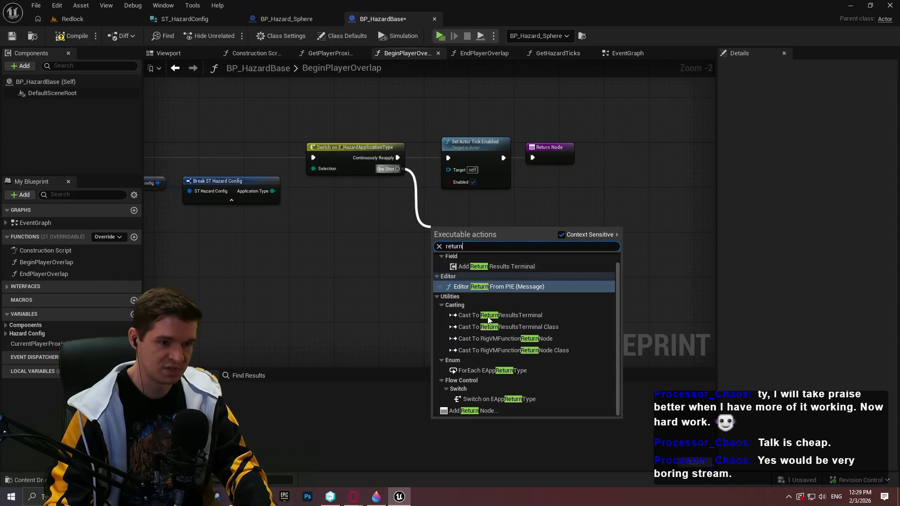
click(473, 411)
drag(471, 222, 466, 222)
click(530, 206)
click(13, 37)
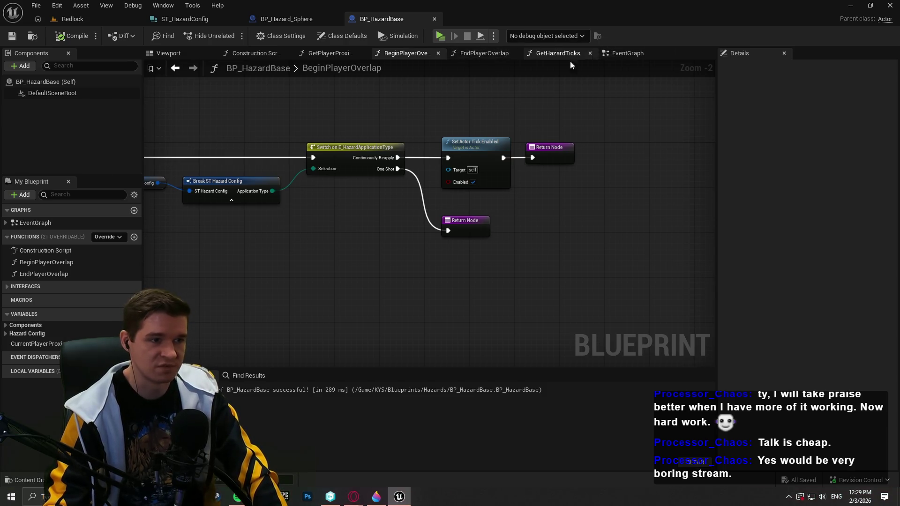
Step: Copy the Initialize Effect nodes from the event graph into the One Shot branch and save
click(616, 57)
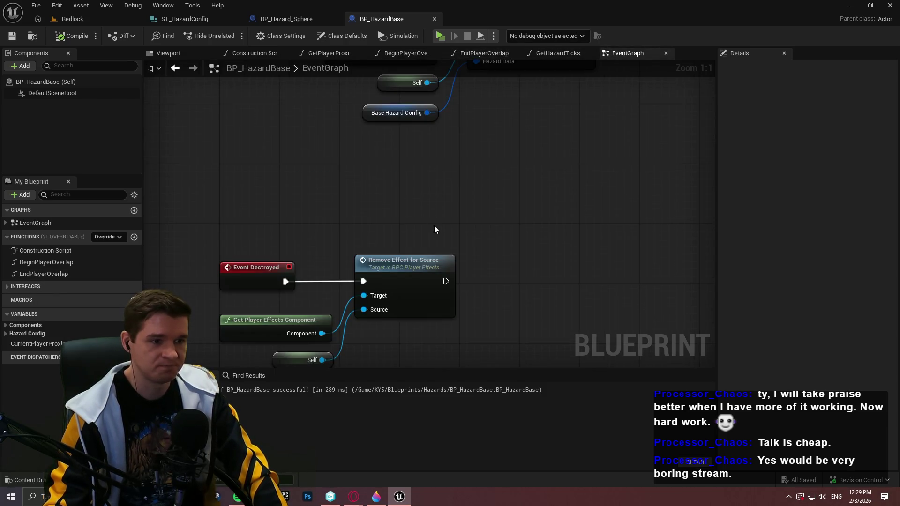
drag(425, 311, 330, 140)
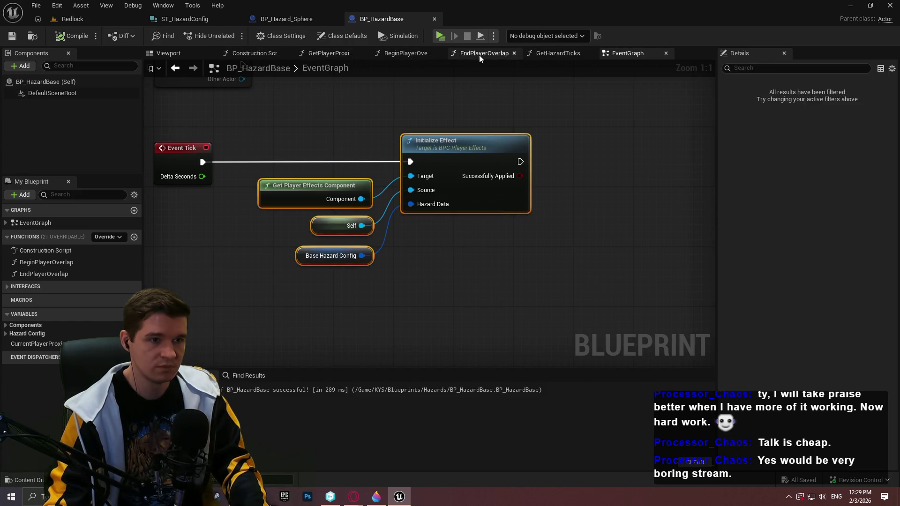
click(403, 55)
key(ctrl+v)
drag(498, 237, 397, 168)
drag(443, 230, 621, 219)
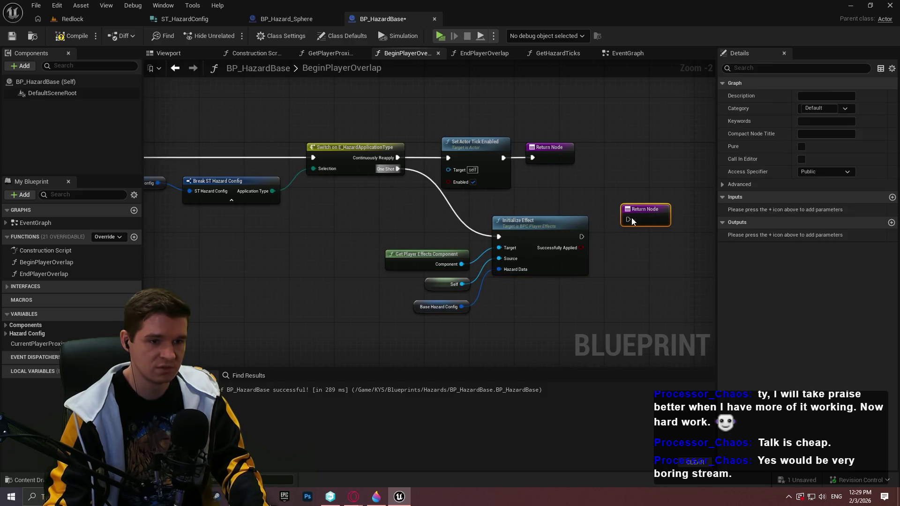
drag(691, 327, 464, 243)
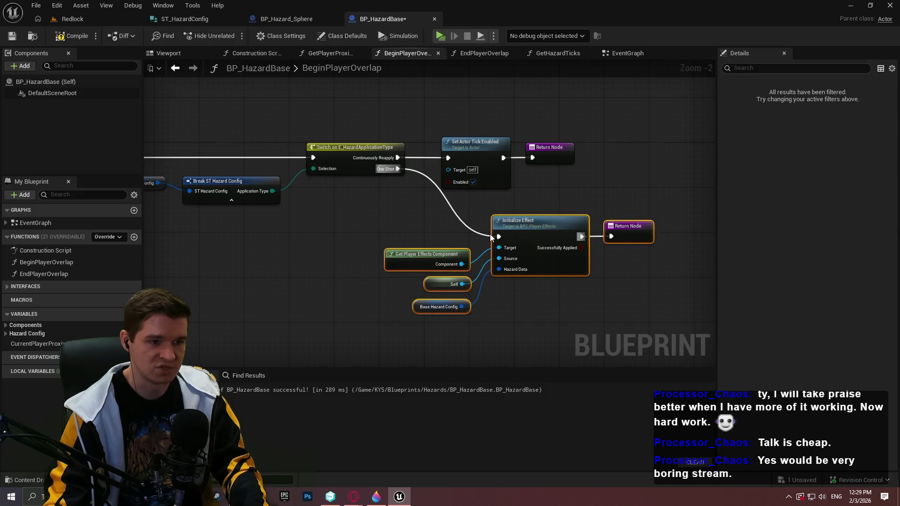
drag(530, 220, 479, 237)
click(12, 36)
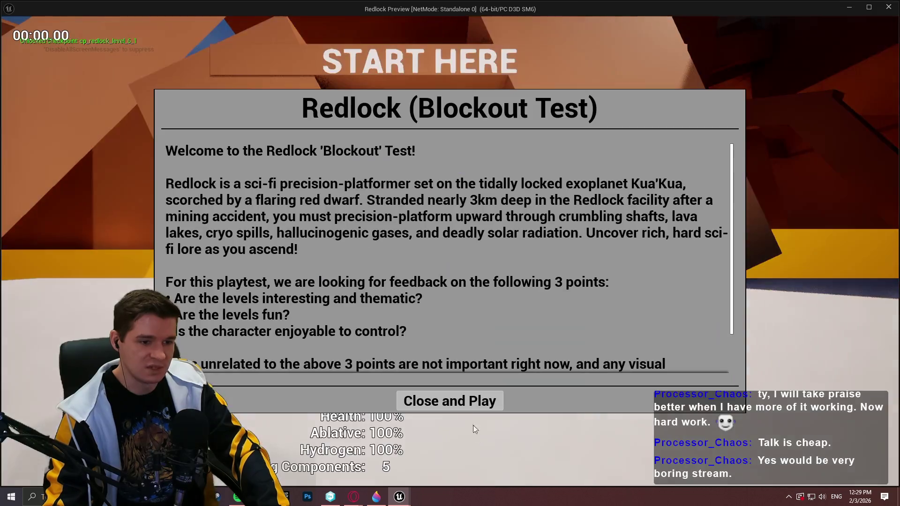
click(469, 401)
key(w)
key(w)
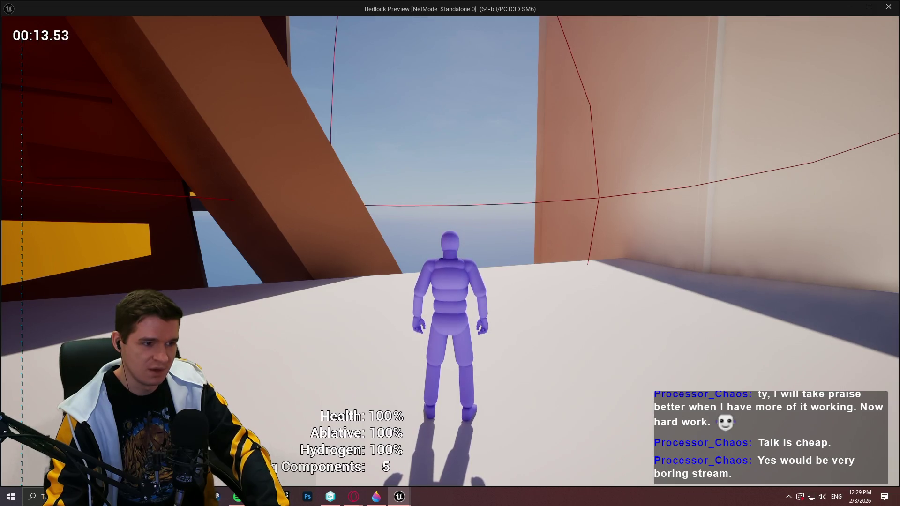
key(w)
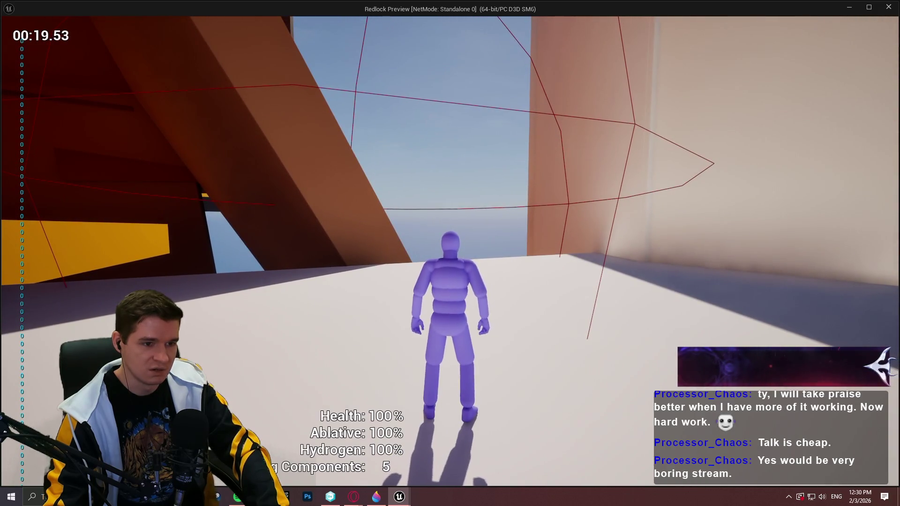
key(w)
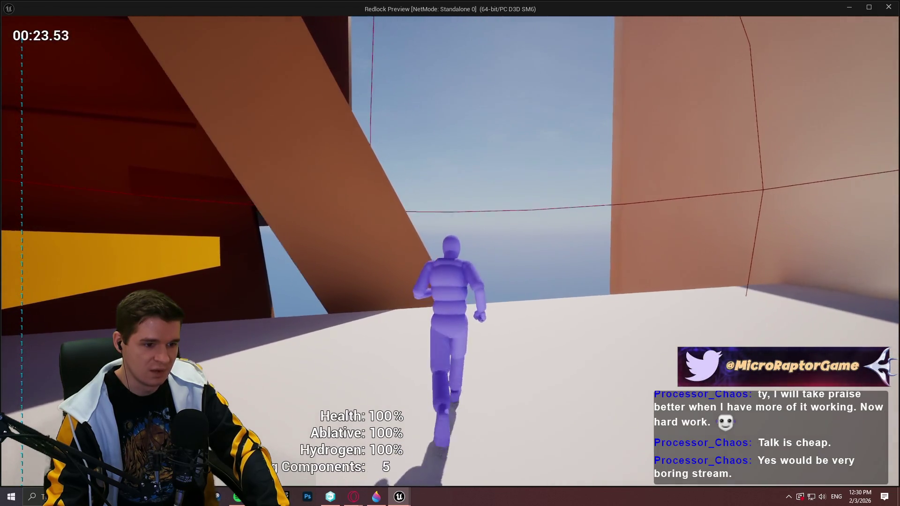
key(space)
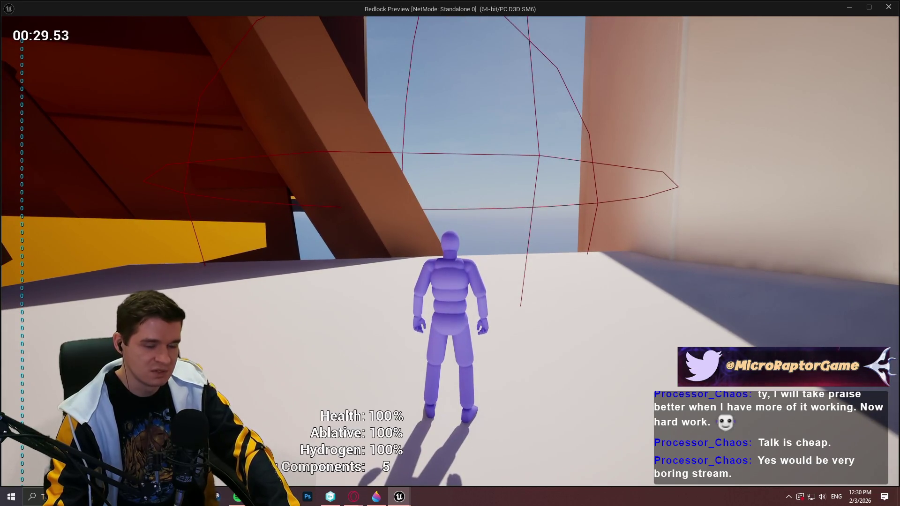
key(Escape)
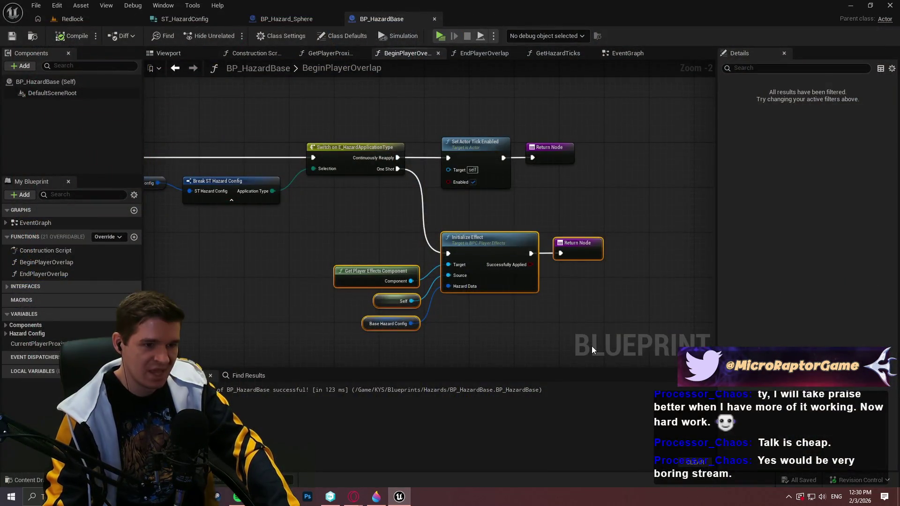
click(591, 345)
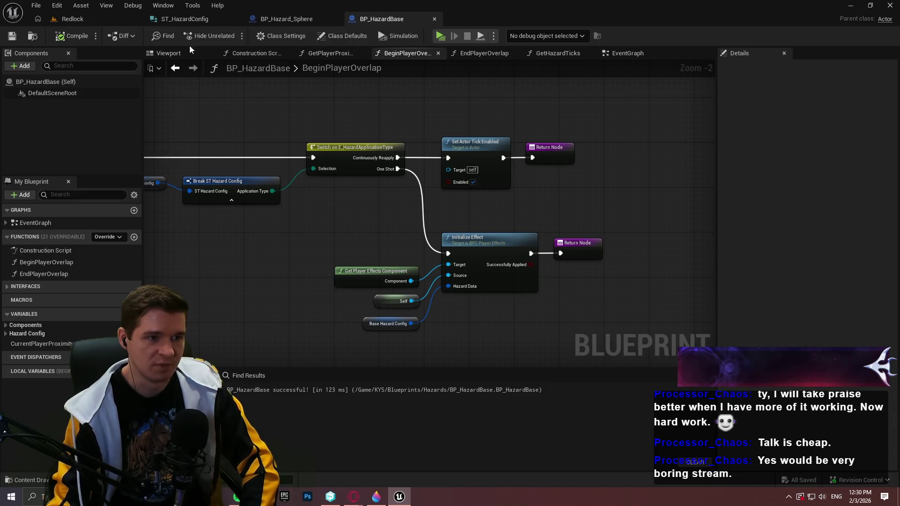
Step: Return to the Redlock level and browse the KYS project folders, looking through Blueprints, Core and Data
click(80, 18)
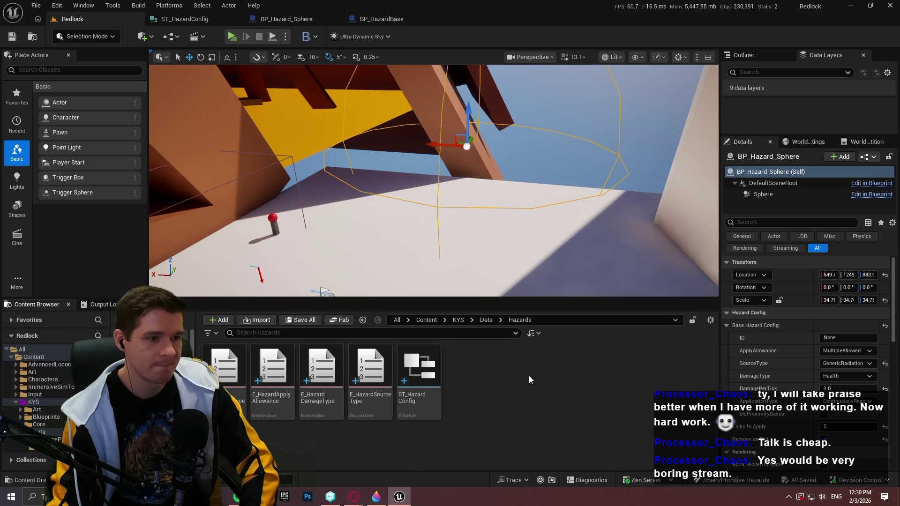
click(35, 5)
click(565, 319)
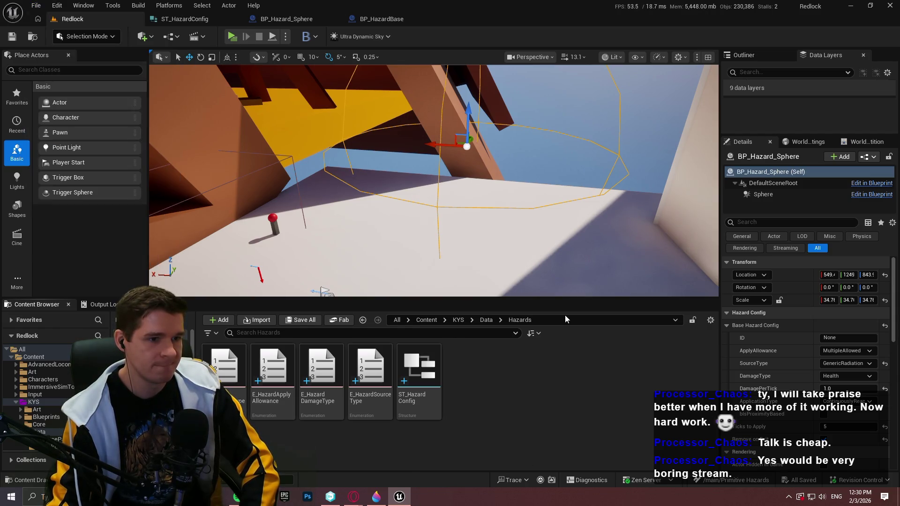
click(458, 321)
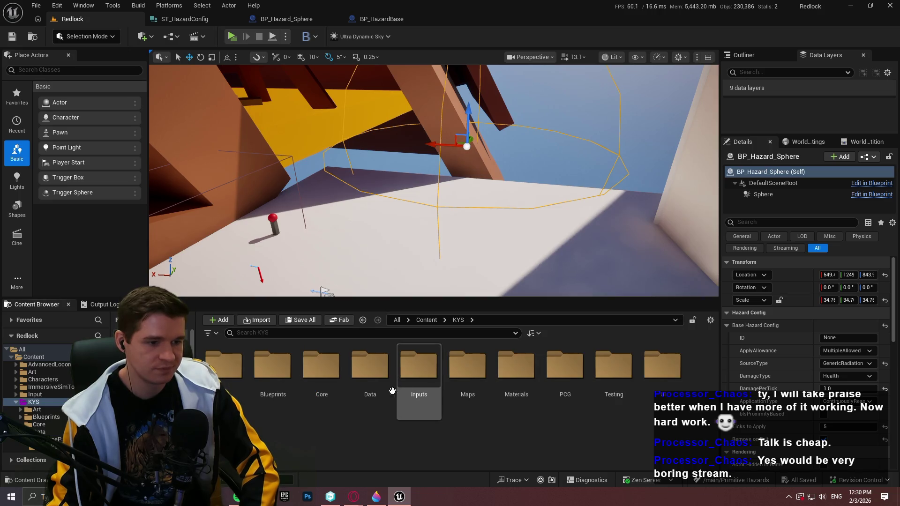
click(261, 379)
click(321, 370)
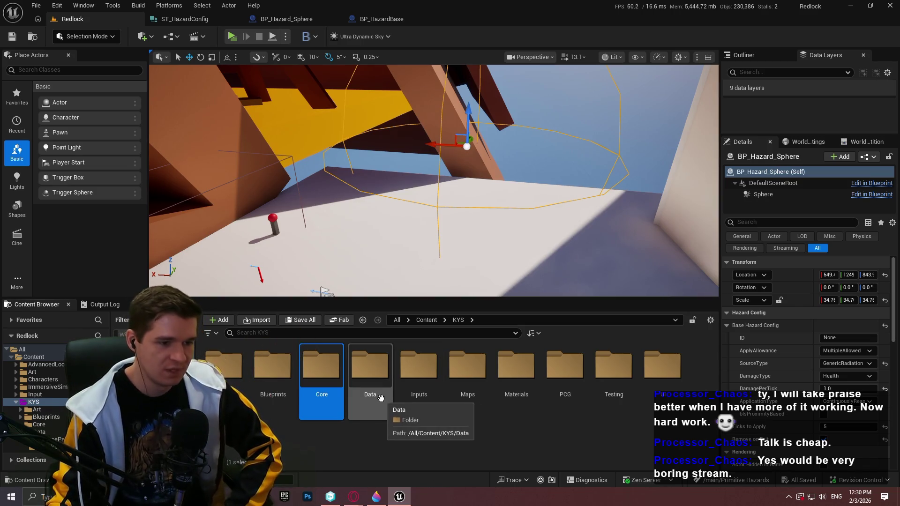
click(423, 434)
double_click(374, 381)
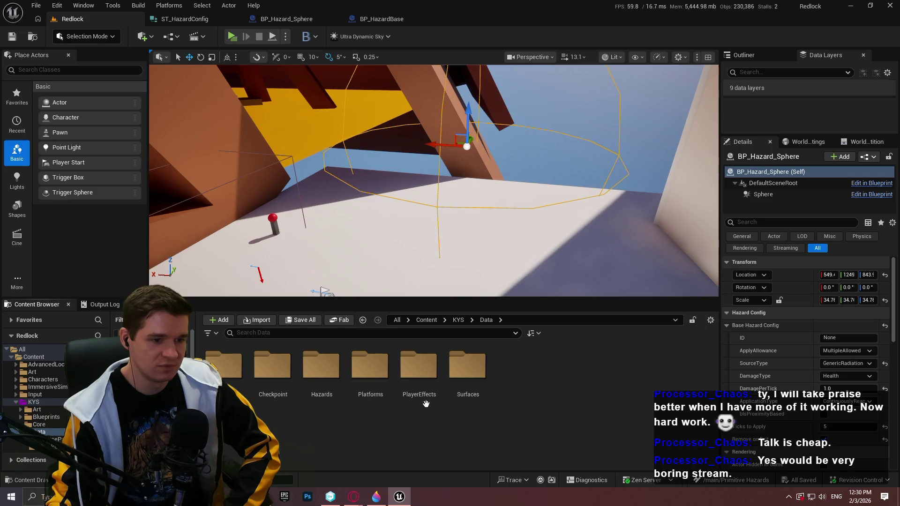
click(422, 398)
click(412, 339)
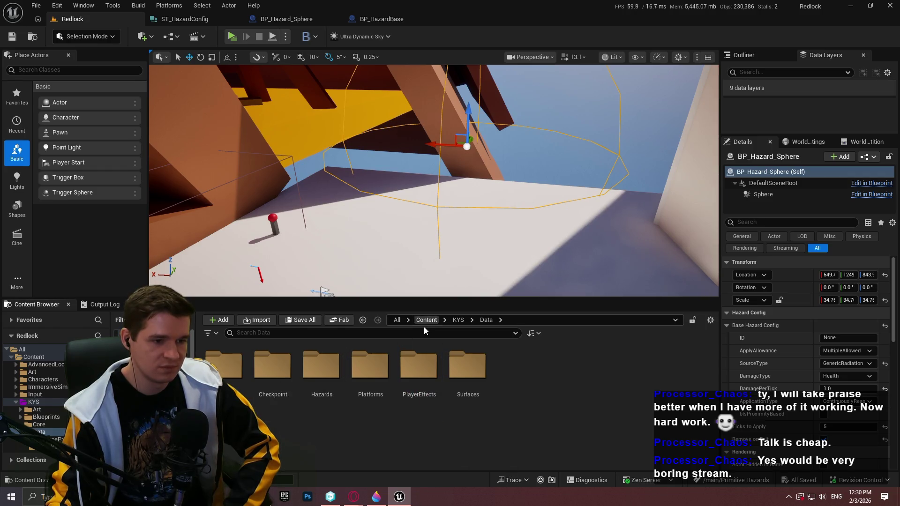
click(457, 320)
Step: Open KYS > Blueprints > PlayerResources and open the BPC_PlayerResources component blueprint
double_click(272, 370)
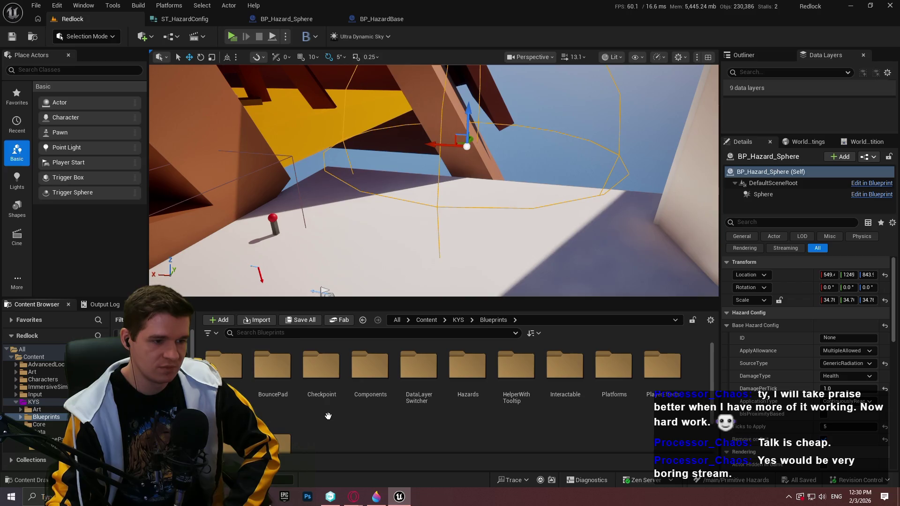
scroll(350, 417, down, 1)
scroll(350, 417, up, 1)
scroll(350, 417, down, 1)
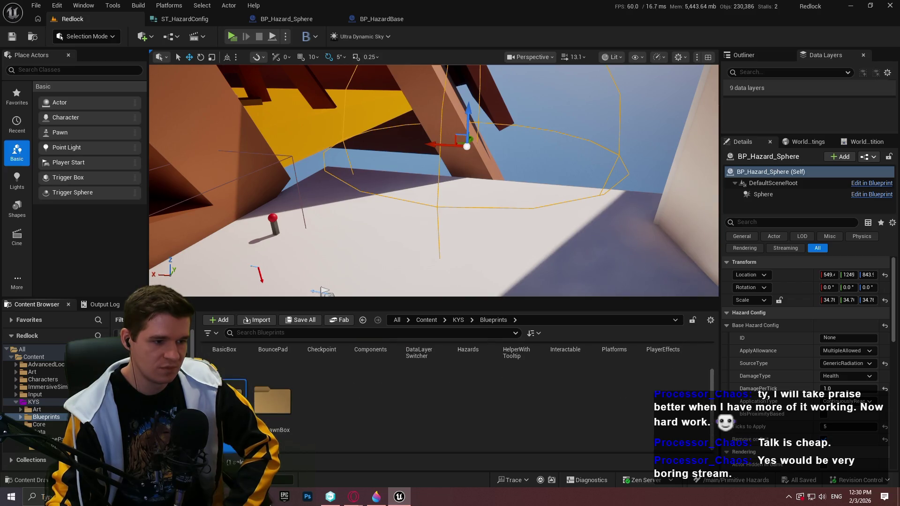
double_click(223, 399)
double_click(224, 366)
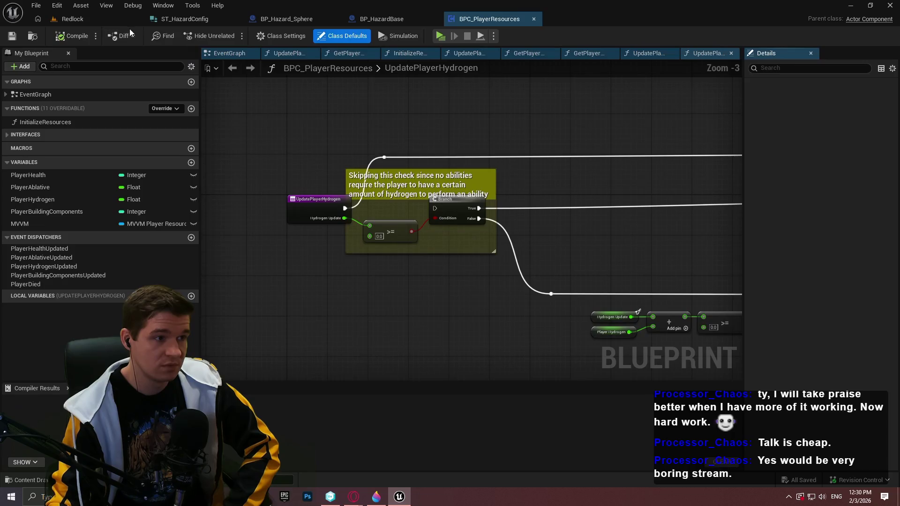
Step: Open the BPI_PlayerResources interface and look back over the BPC_PlayerResources blueprint
click(262, 390)
double_click(263, 391)
click(489, 19)
scroll(362, 216, down, 5)
scroll(362, 217, up, 6)
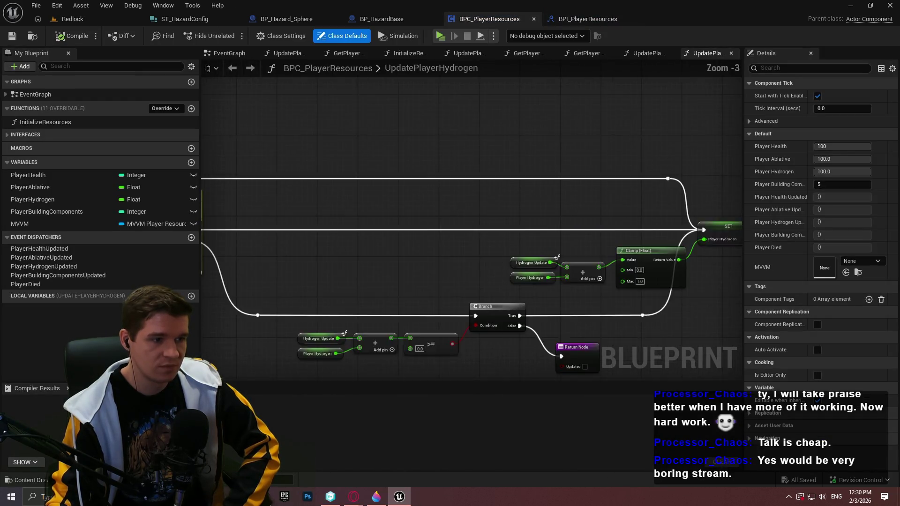
Step: Open the BPFL_KYS function library from the KYS/Core folder
click(72, 18)
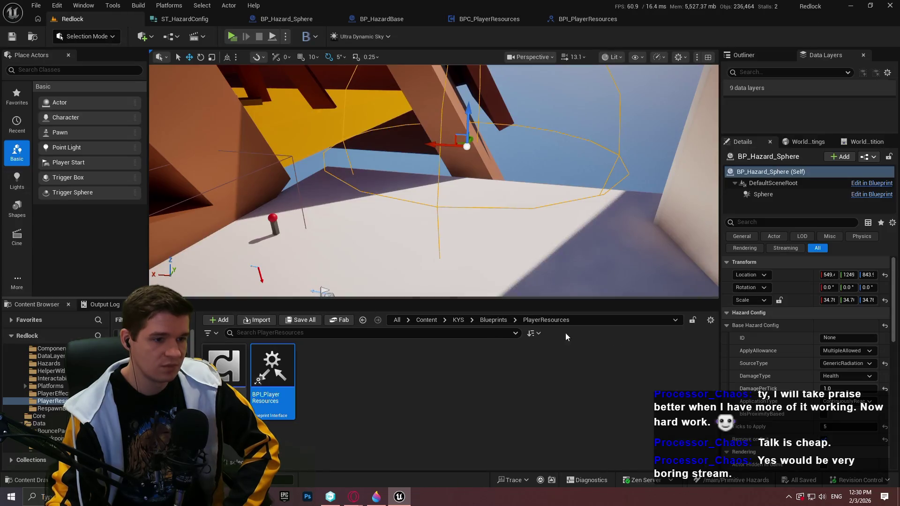
click(436, 319)
double_click(467, 366)
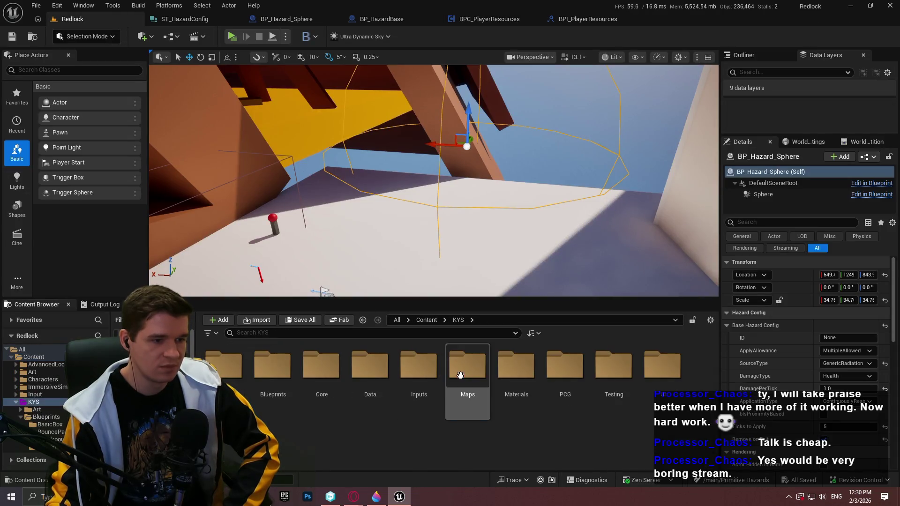
double_click(321, 368)
double_click(225, 370)
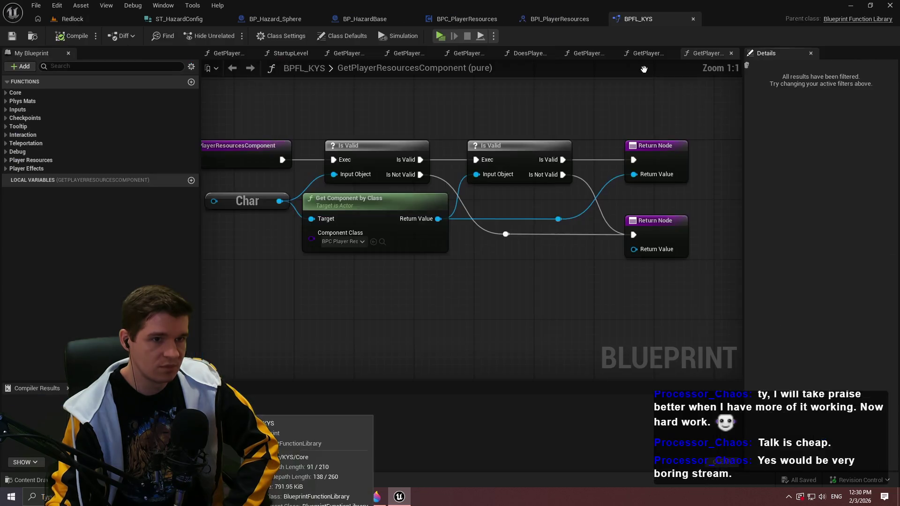
Step: Inspect the PlayerHealth variable's properties in BPC_PlayerResources
click(125, 20)
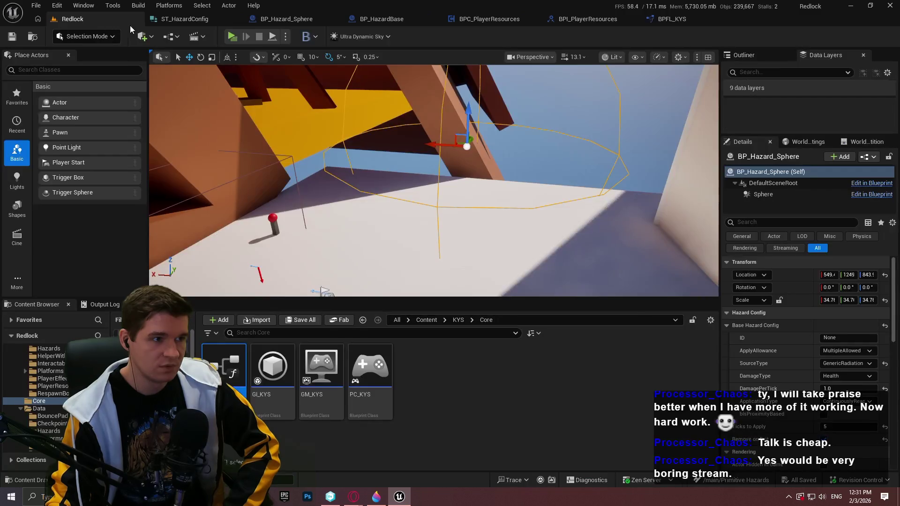
click(589, 21)
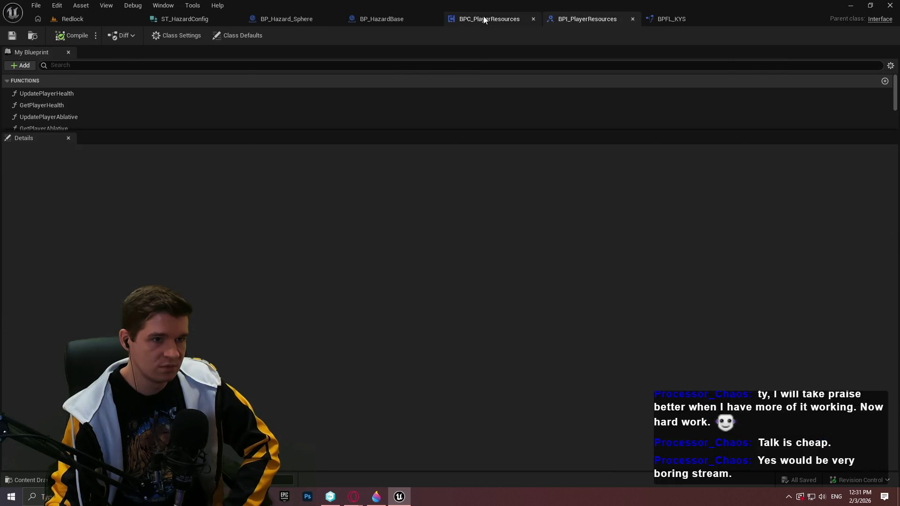
click(482, 15)
click(44, 176)
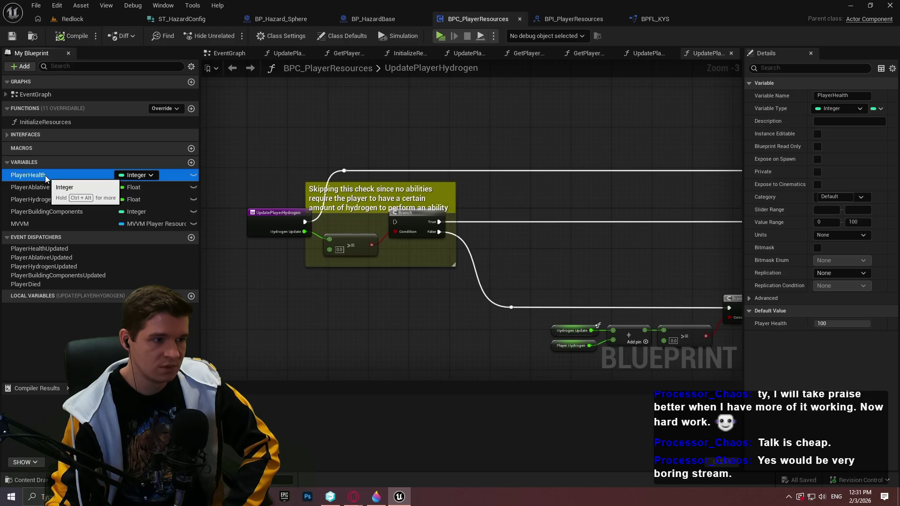
Step: Browse the Content Browser to the KYS > UI > MVVM folder
click(77, 20)
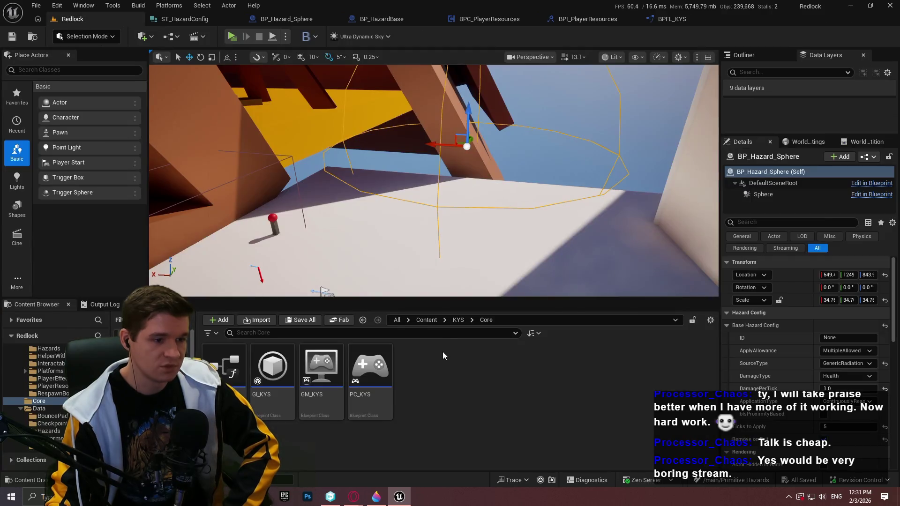
click(426, 319)
double_click(452, 393)
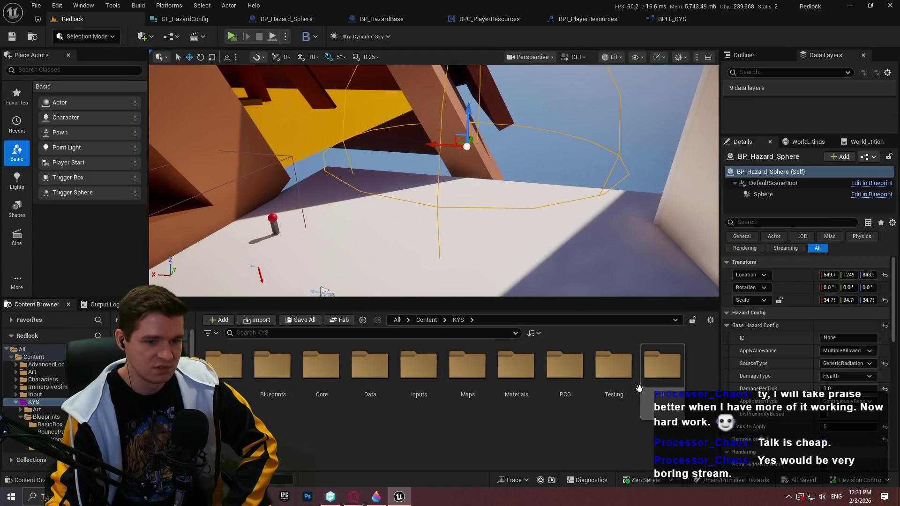
double_click(661, 370)
scroll(422, 401, down, 2)
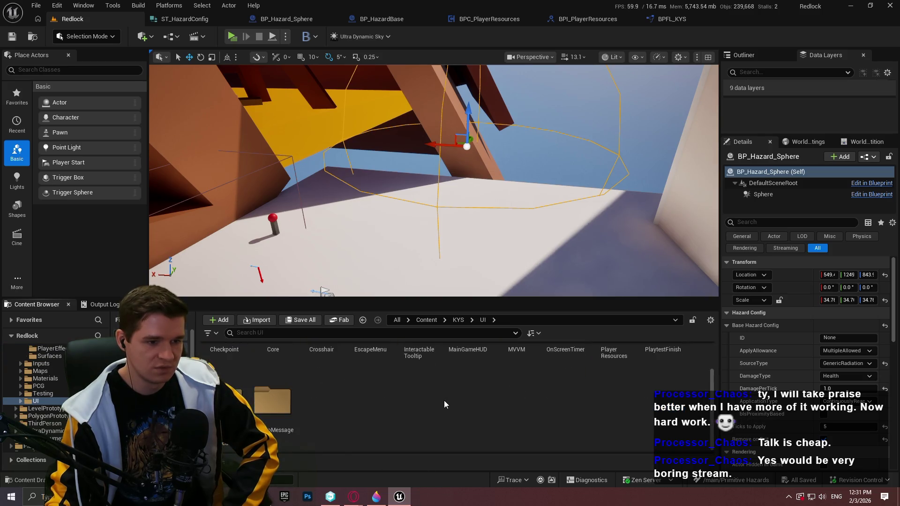
double_click(518, 360)
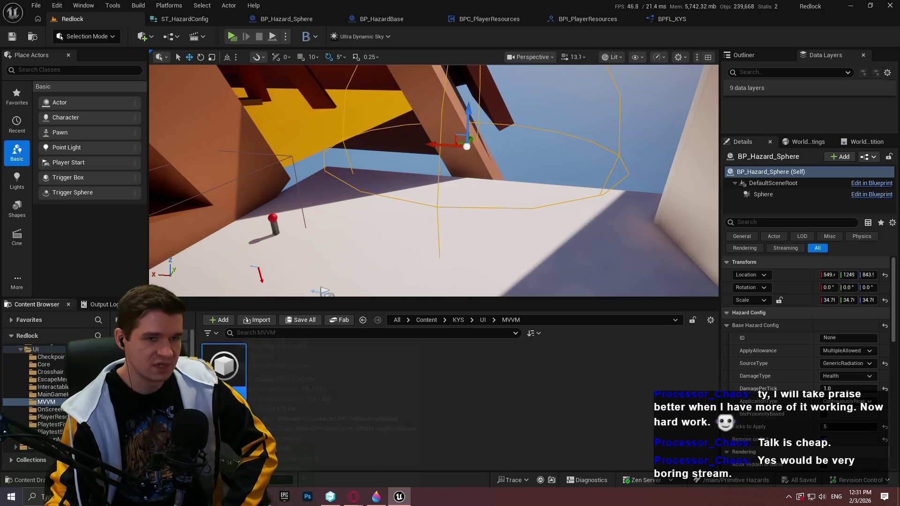
Step: Open MVVM_PlayerResources and browse to the Player Resources UI folder
double_click(224, 365)
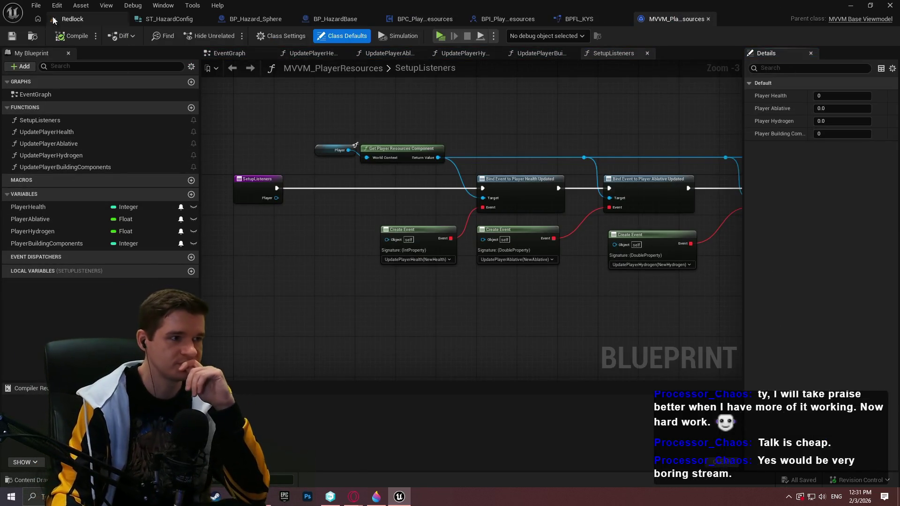
click(71, 20)
click(471, 320)
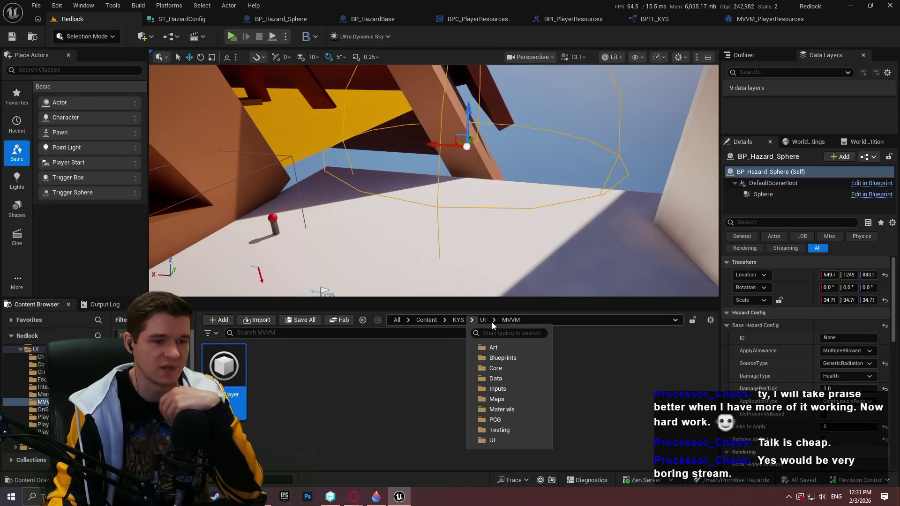
click(483, 319)
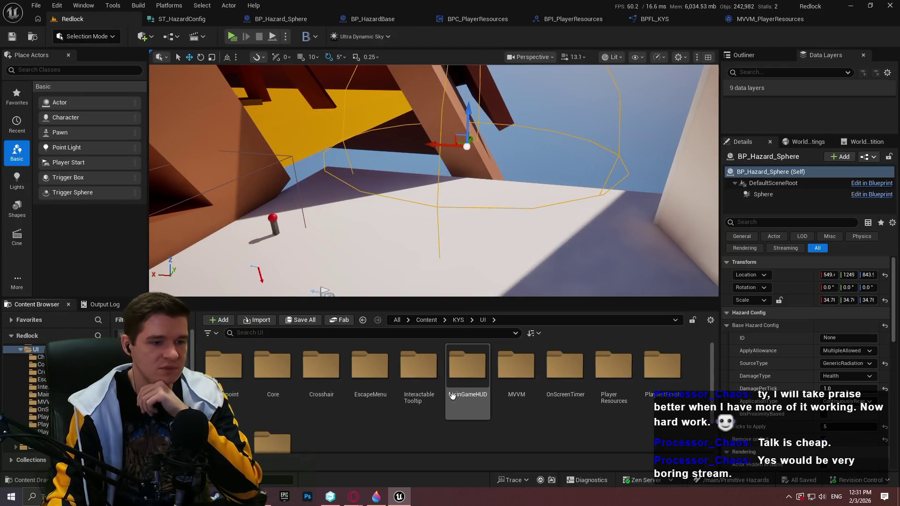
click(431, 407)
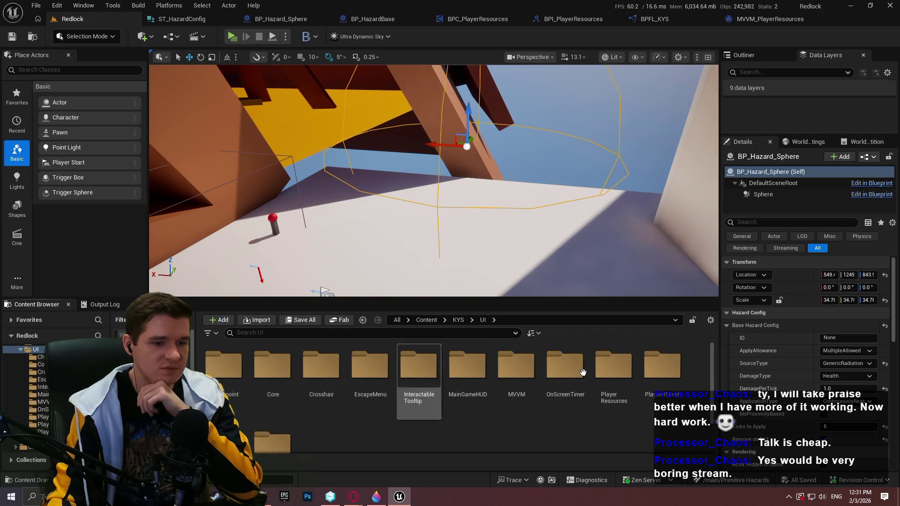
double_click(613, 368)
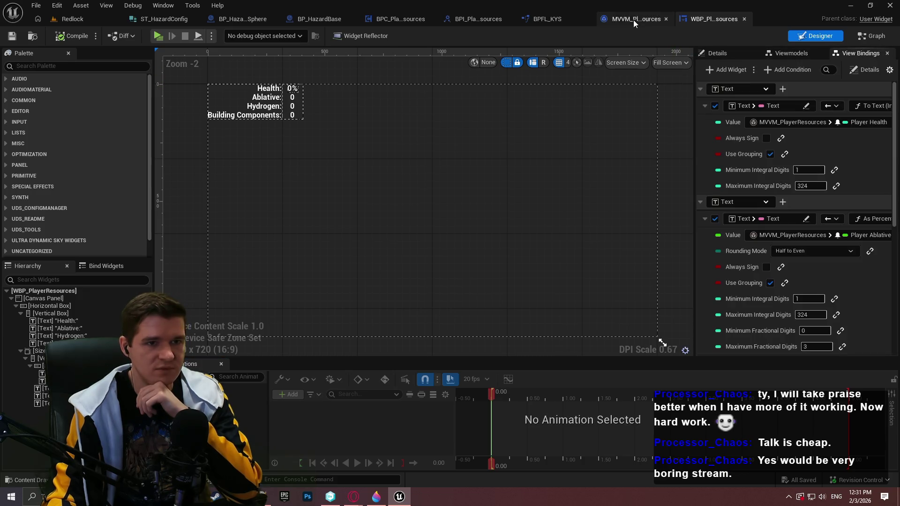
Step: Change MVVM_PlayerResources' PlayerHealth variable from Integer to Float and recompile
click(634, 20)
click(133, 207)
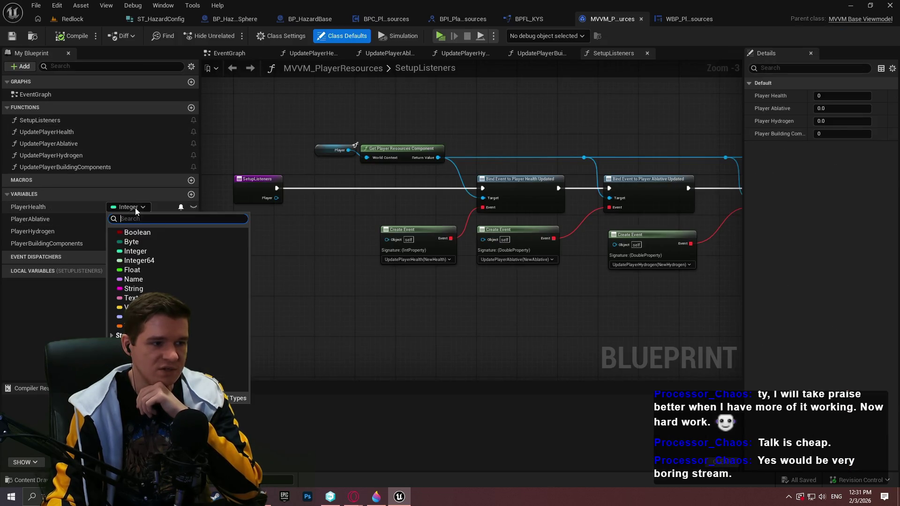
click(133, 270)
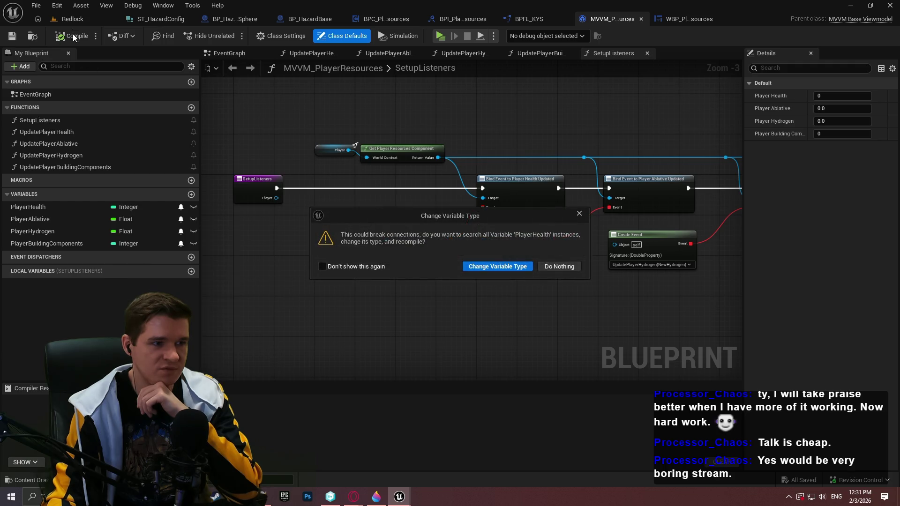
click(498, 266)
key(F7)
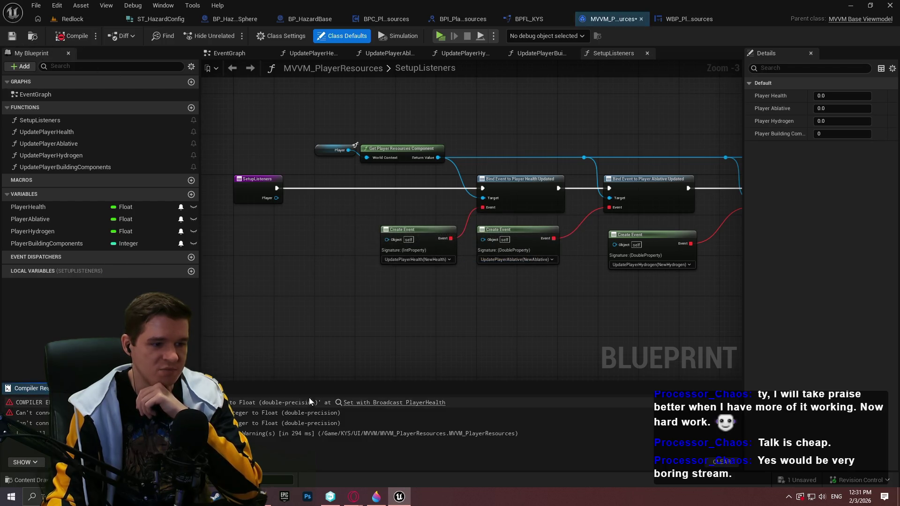
click(370, 402)
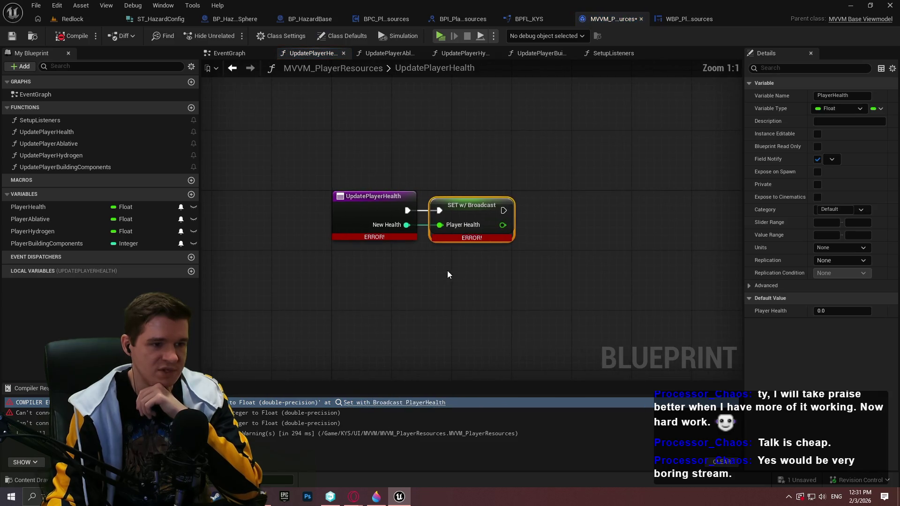
Step: Make UpdatePlayerHealth's NewHealth input a Float, then recompile and save the viewmodel
click(338, 217)
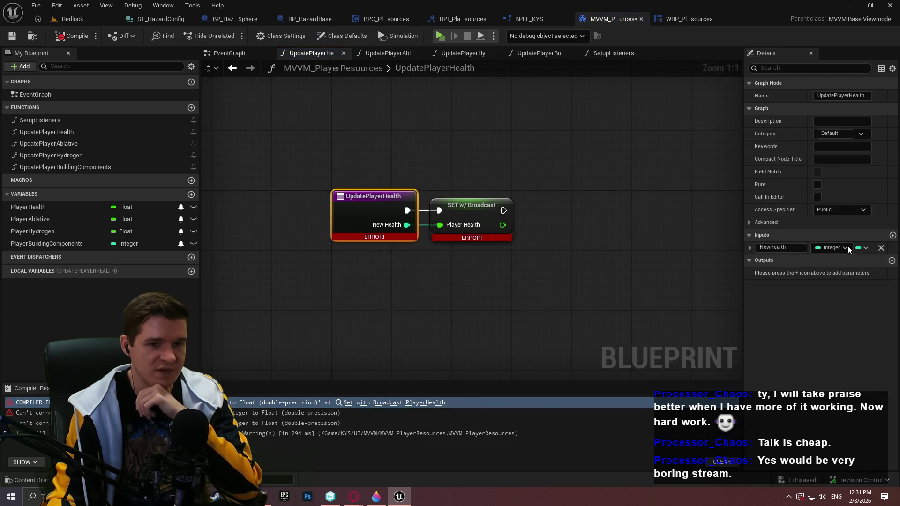
click(822, 254)
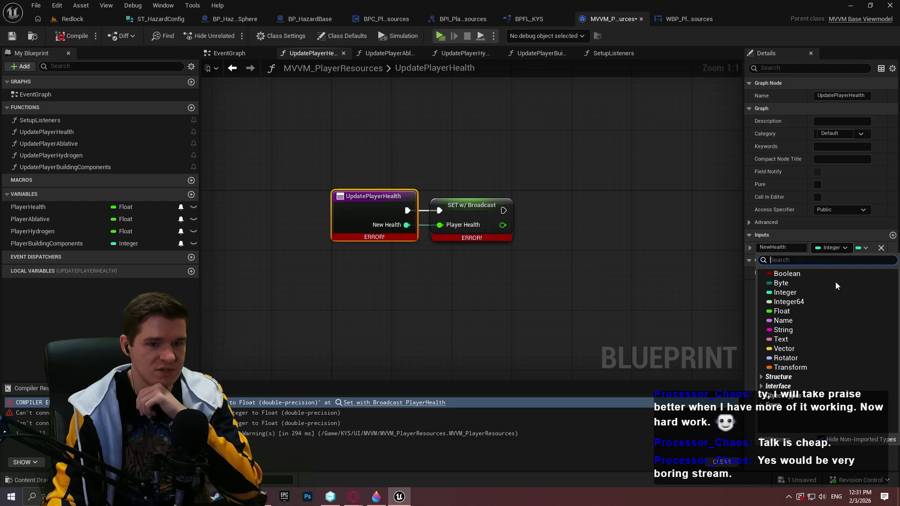
click(797, 311)
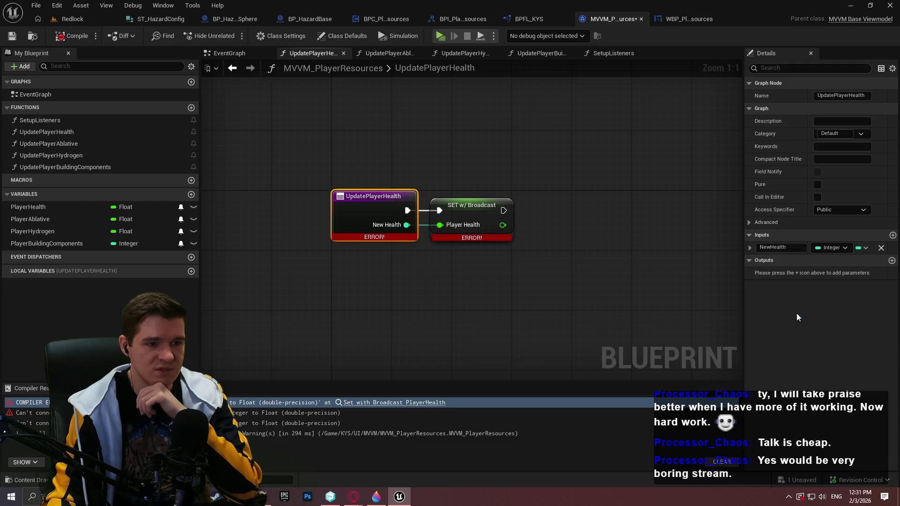
click(57, 36)
key(ctrl+s)
click(453, 357)
click(421, 403)
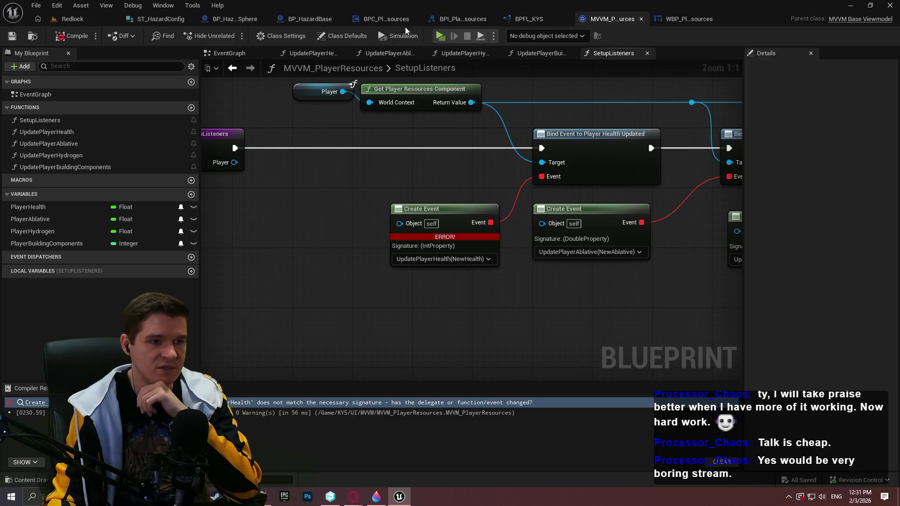
click(388, 24)
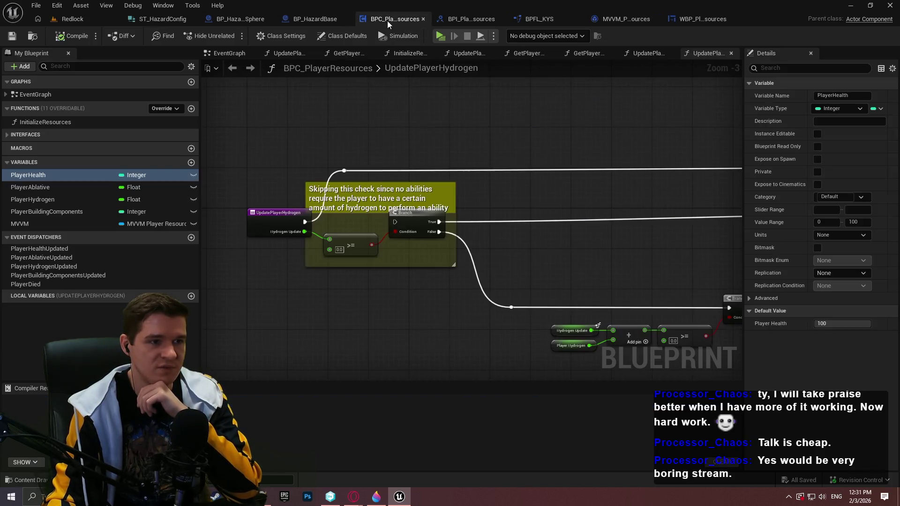
Step: Change BPC_PlayerResources' PlayerHealth to Float, compile, and save with checkout
click(143, 175)
key(Escape)
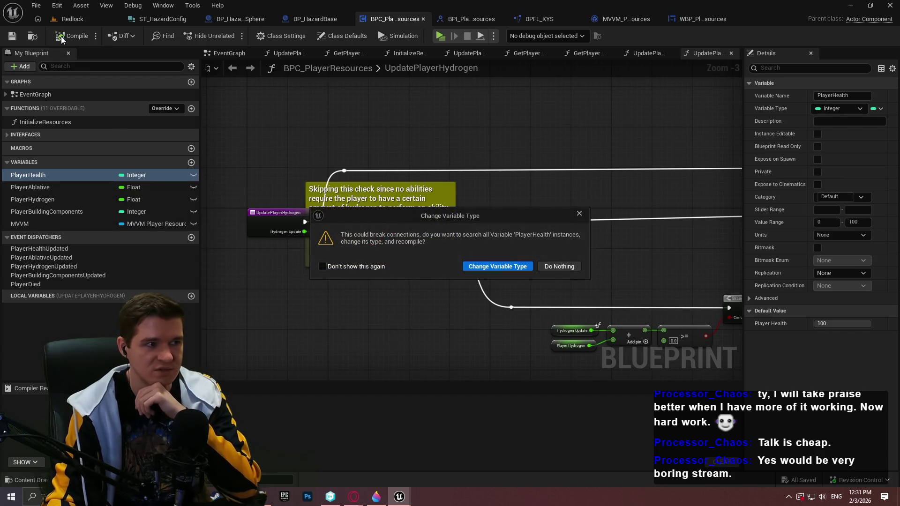
click(463, 263)
click(66, 36)
key(ctrl+s)
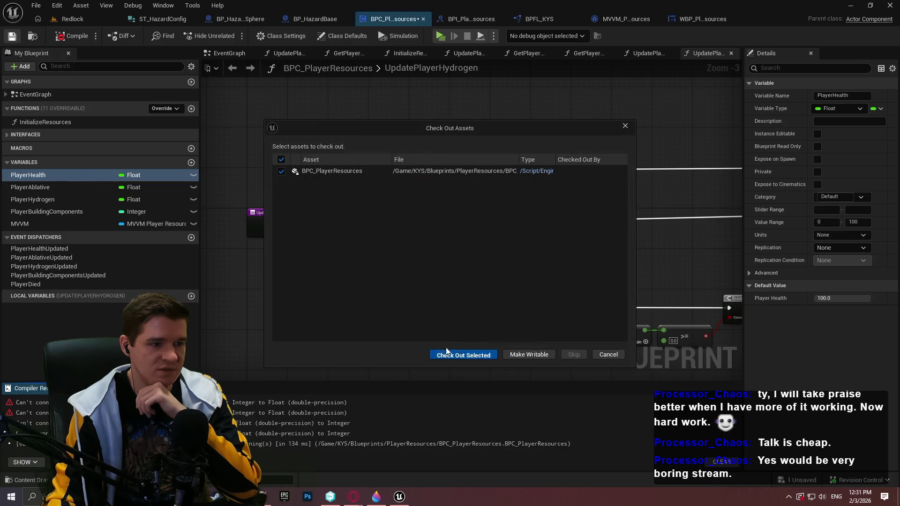
click(463, 354)
Step: Inspect the InitializeResources graph and the health logic's type-mismatch errors
double_click(43, 122)
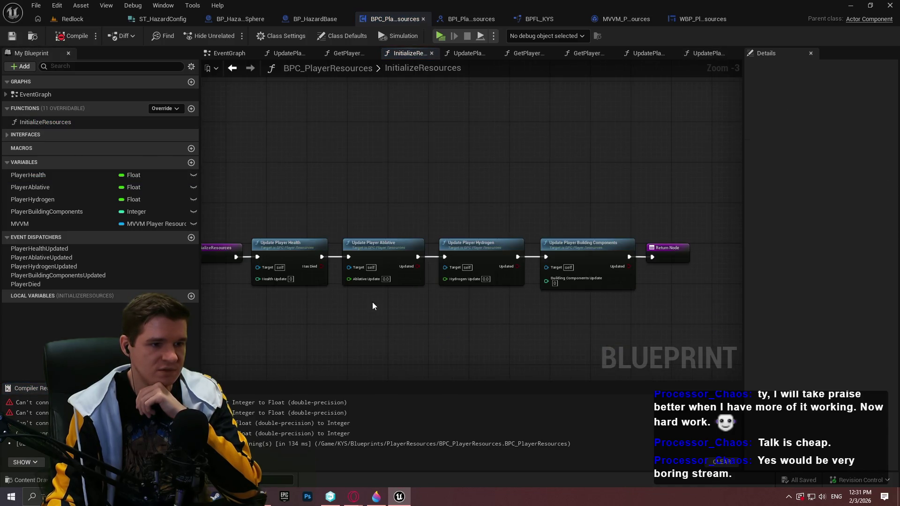
scroll(373, 305, up, 2)
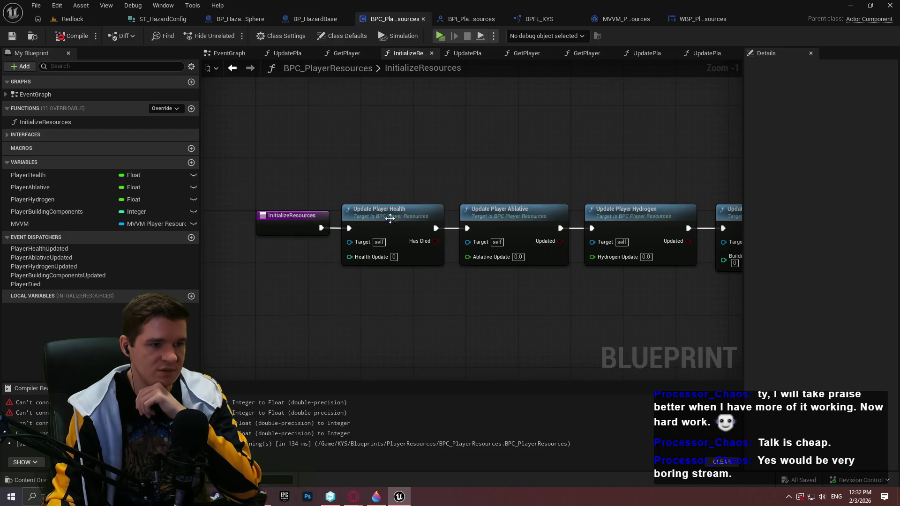
click(389, 217)
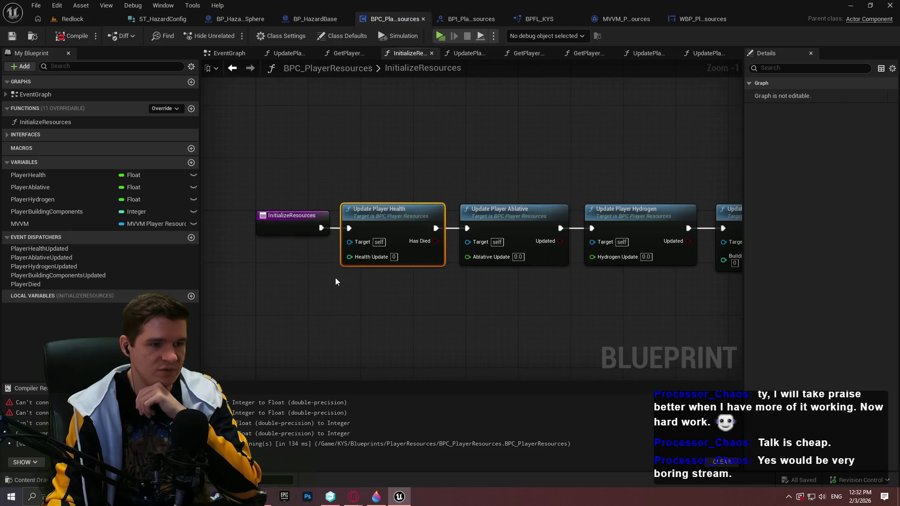
click(7, 135)
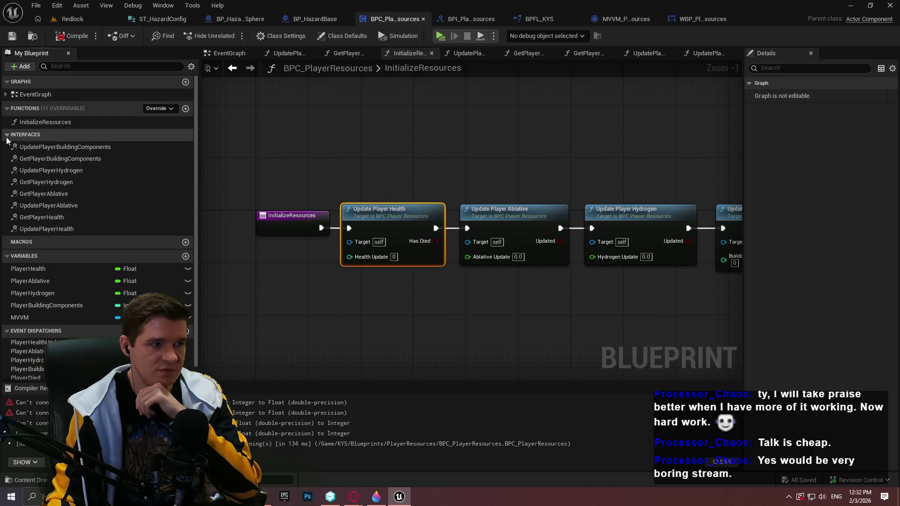
scroll(94, 188, down, 1)
click(117, 403)
click(563, 258)
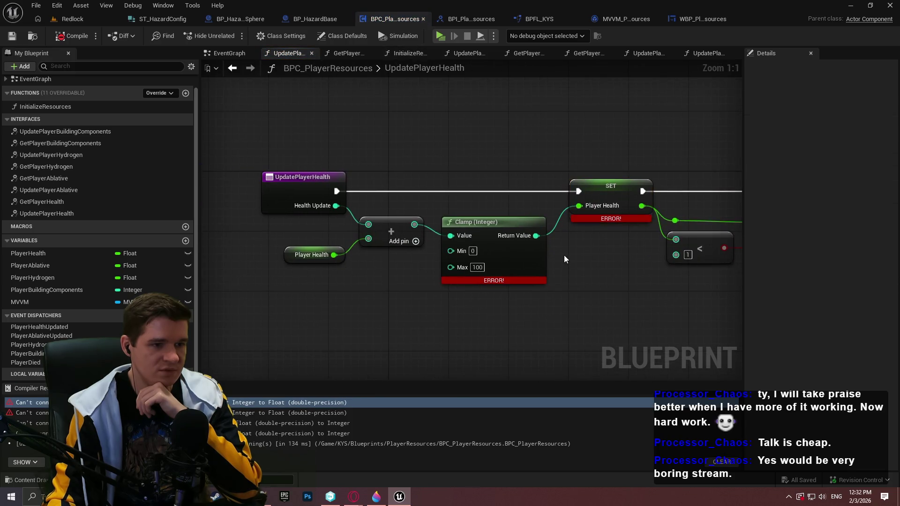
drag(577, 254, 537, 258)
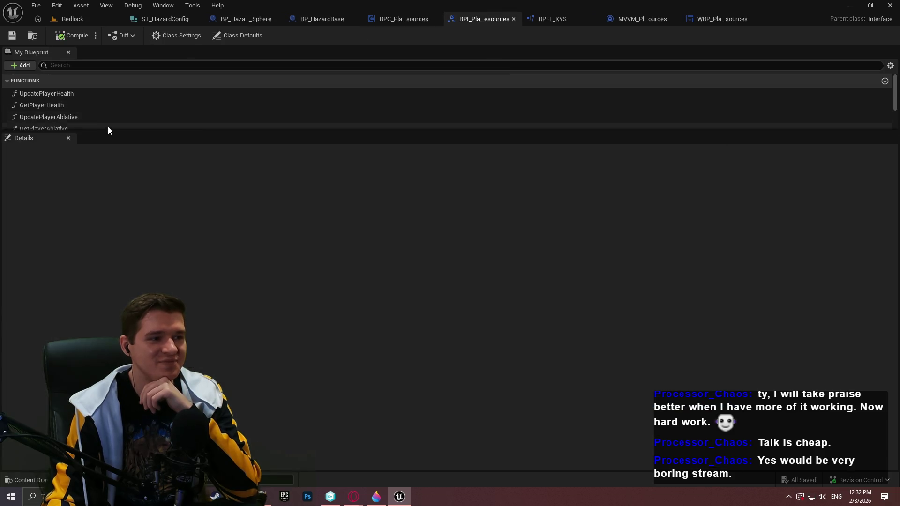
Step: Make the interface's UpdatePlayerHealth Health Update input a Float
drag(107, 133, 109, 309)
click(55, 96)
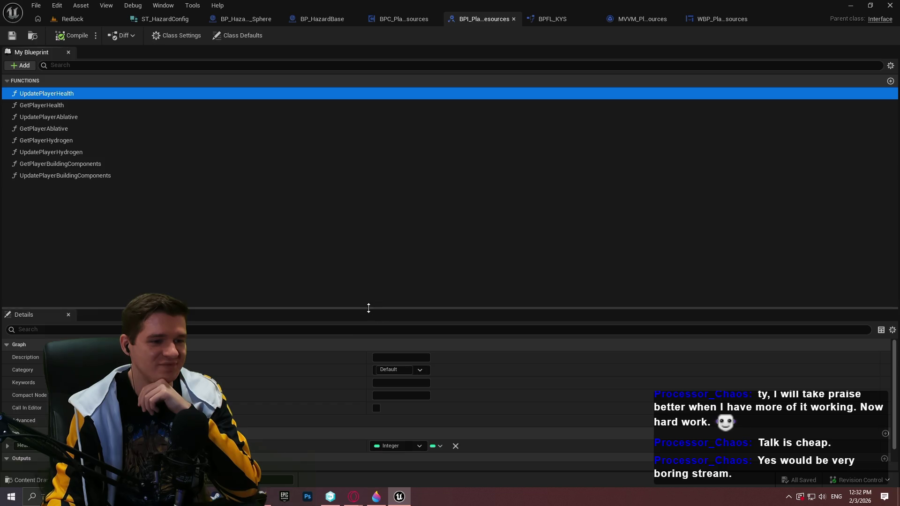
drag(372, 309, 357, 215)
click(401, 353)
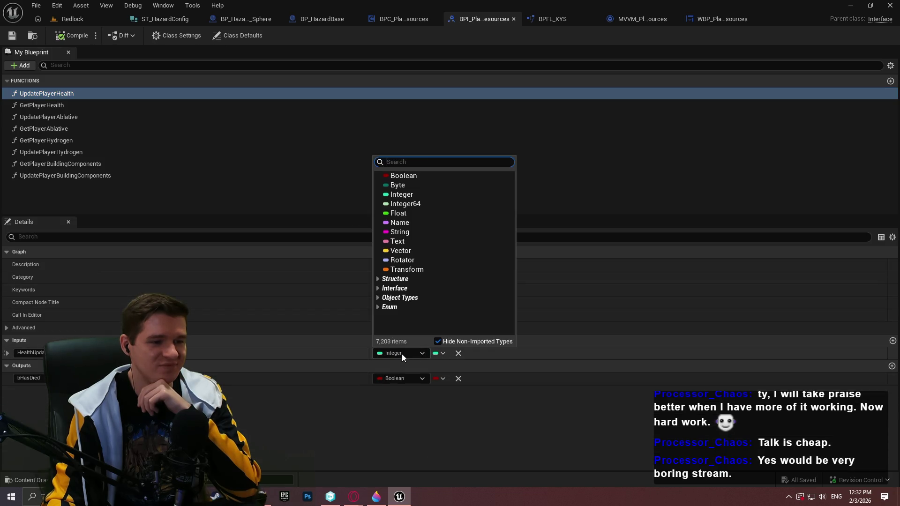
click(409, 213)
Step: Make GetPlayerHealth's PlayerHealth output a Float
click(55, 107)
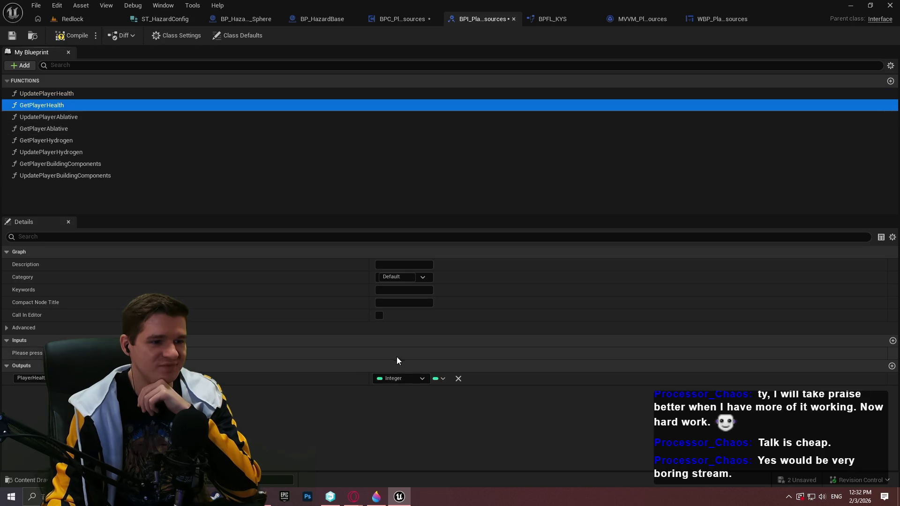
click(50, 94)
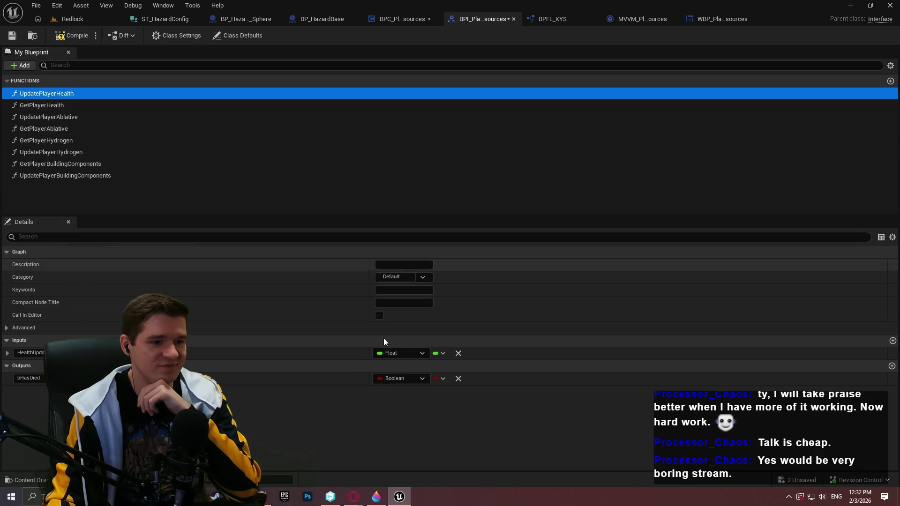
click(50, 105)
click(411, 375)
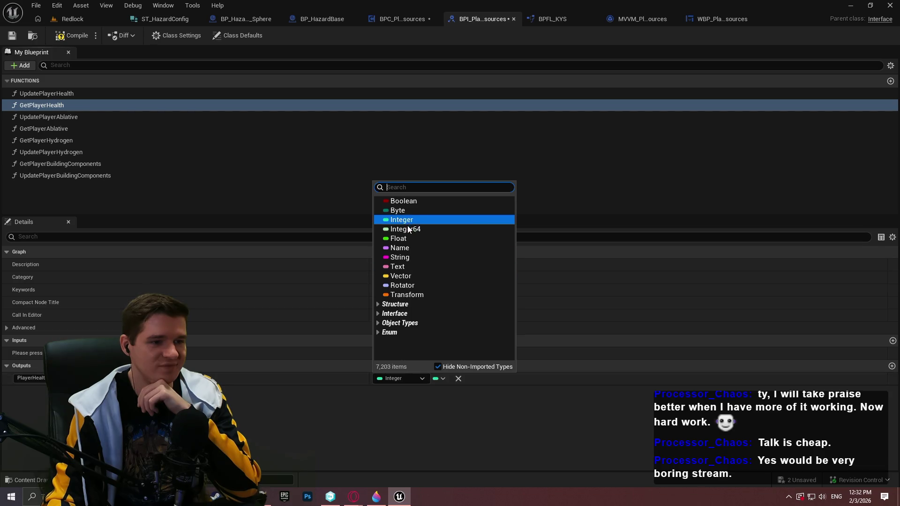
click(402, 237)
Step: Compile, save and check out the interface blueprint, then close it
click(62, 34)
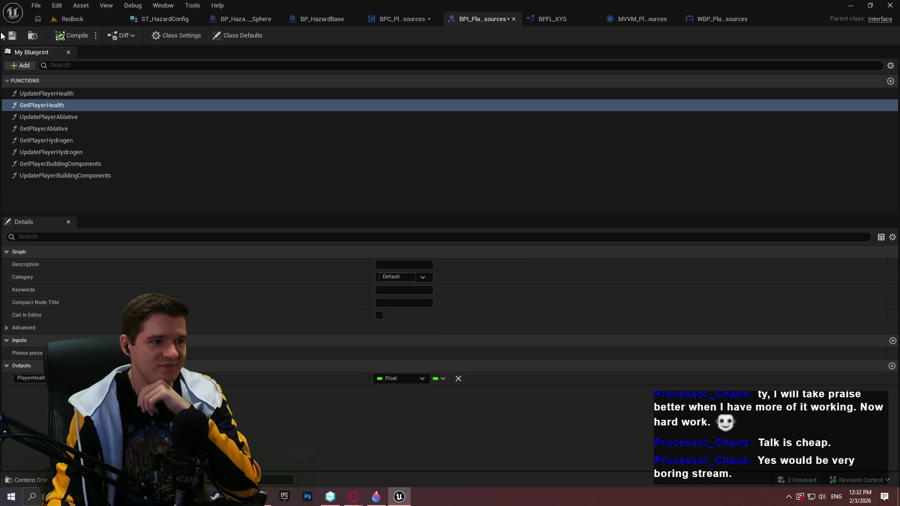
key(ctrl+s)
click(462, 357)
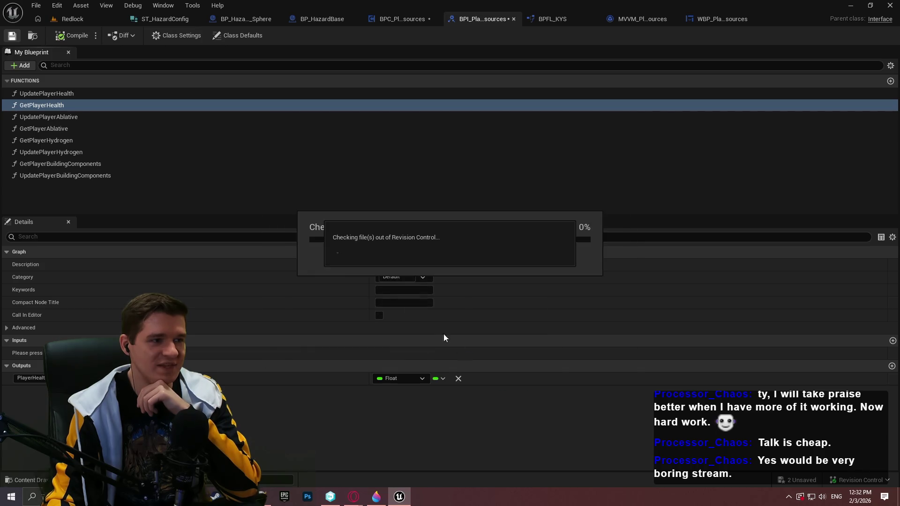
click(512, 19)
Step: Recompile BPC_PlayerResources and frame the whole UpdatePlayerHealth graph
click(443, 19)
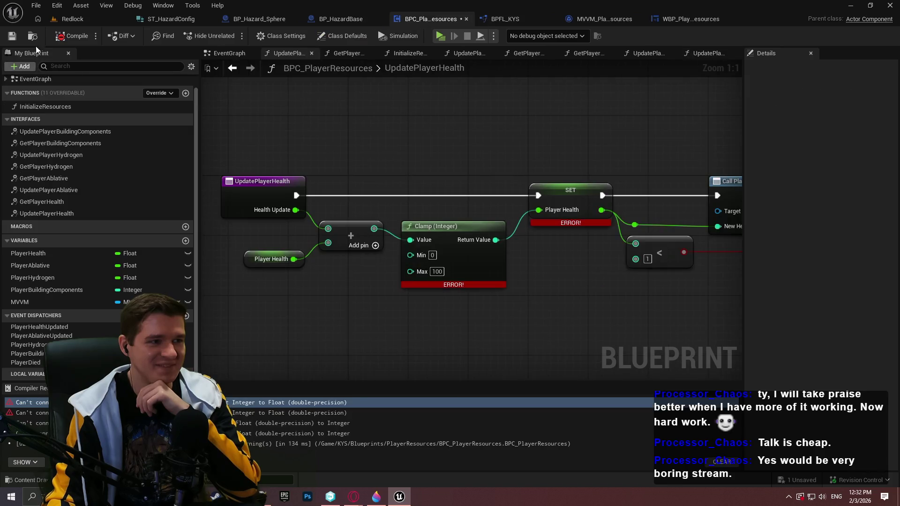
click(13, 36)
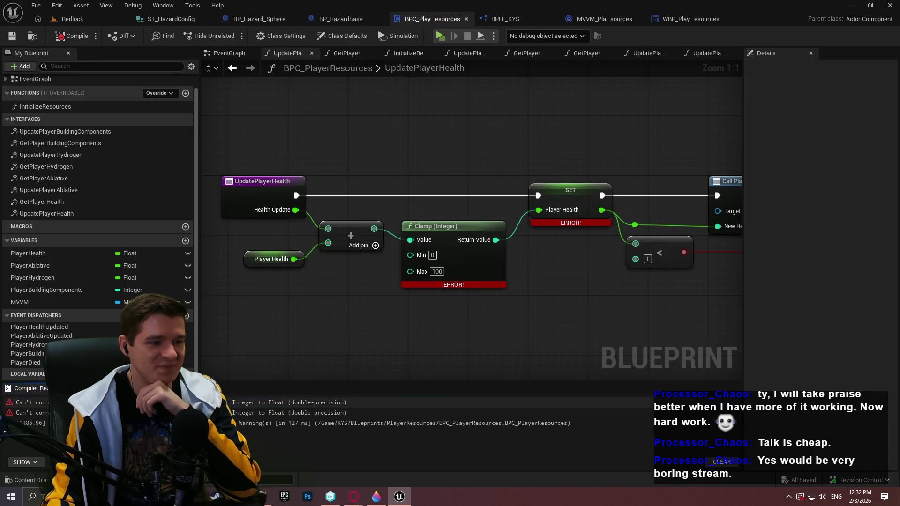
click(547, 323)
key(Home)
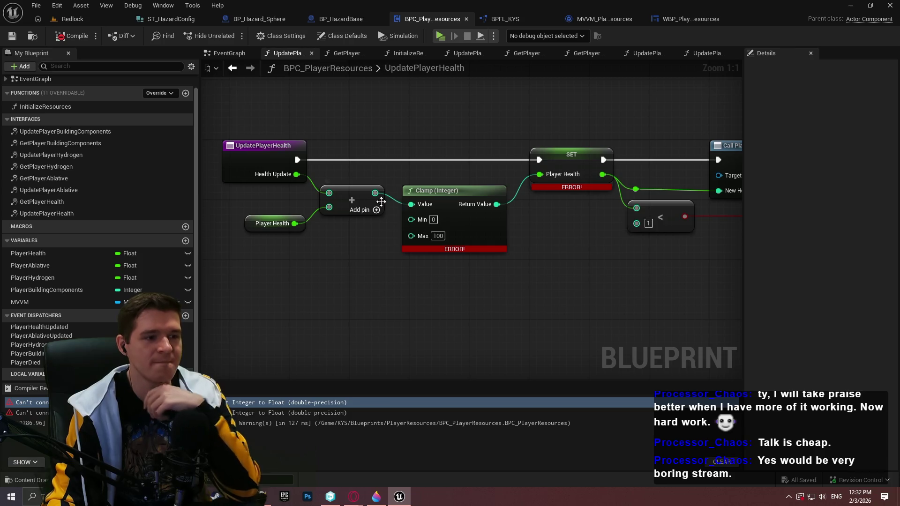
Step: Replace the integer Add and Clamp with a new Add summing Health Update and Player Health
mouse_move(297, 175)
mouse_down()
mouse_move(203, 87)
mouse_move(345, 263)
mouse_up()
text(add)
click(389, 346)
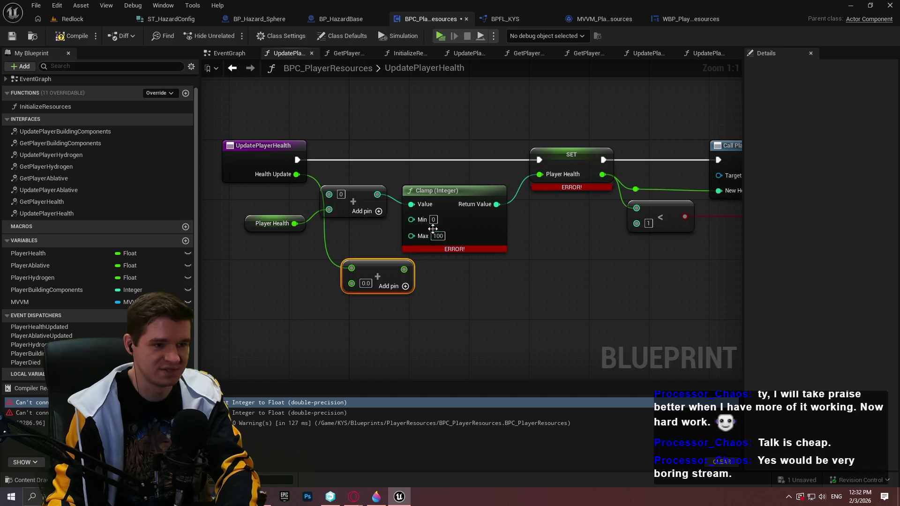
click(452, 230)
key(Delete)
drag(353, 285, 295, 223)
mouse_move(372, 258)
mouse_down()
mouse_move(347, 183)
mouse_move(396, 196)
mouse_up()
Step: Place a Clamp (Float) node on the sum
text(v)
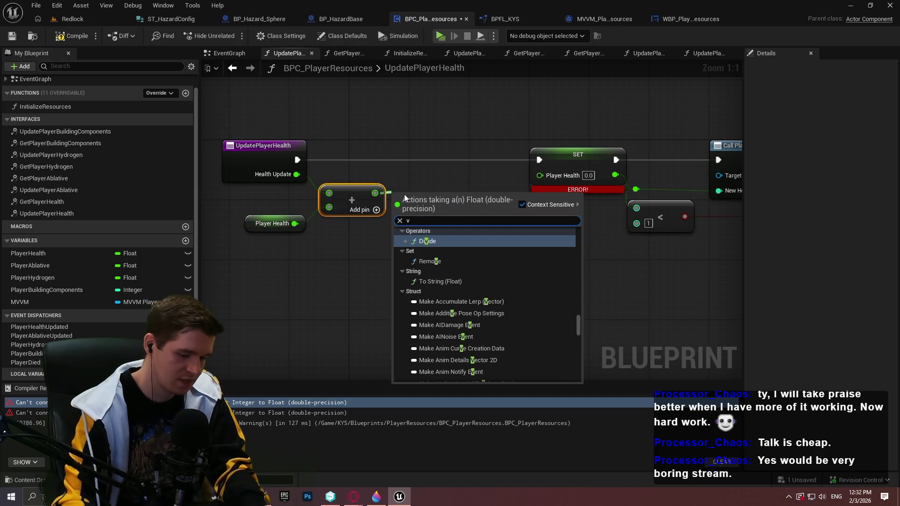
key(BackSpace)
text(clamp)
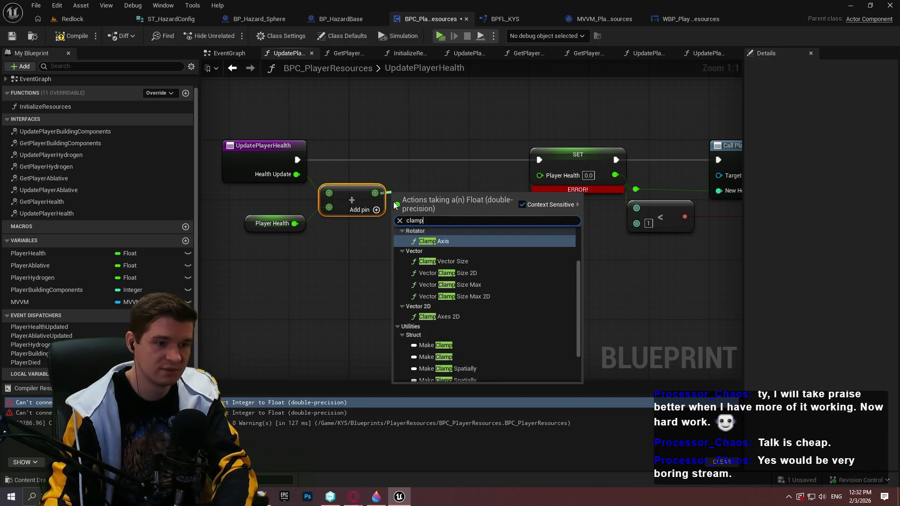
scroll(474, 265, up, 2)
click(449, 252)
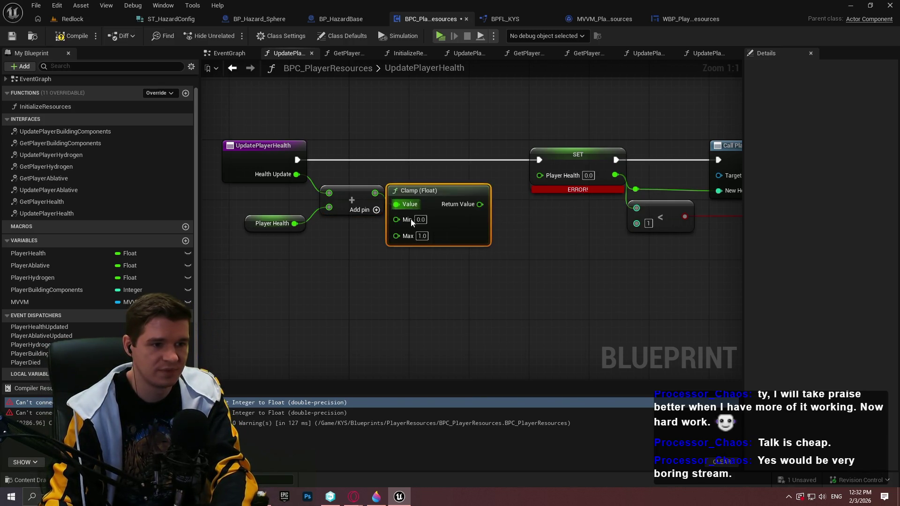
drag(427, 204, 539, 176)
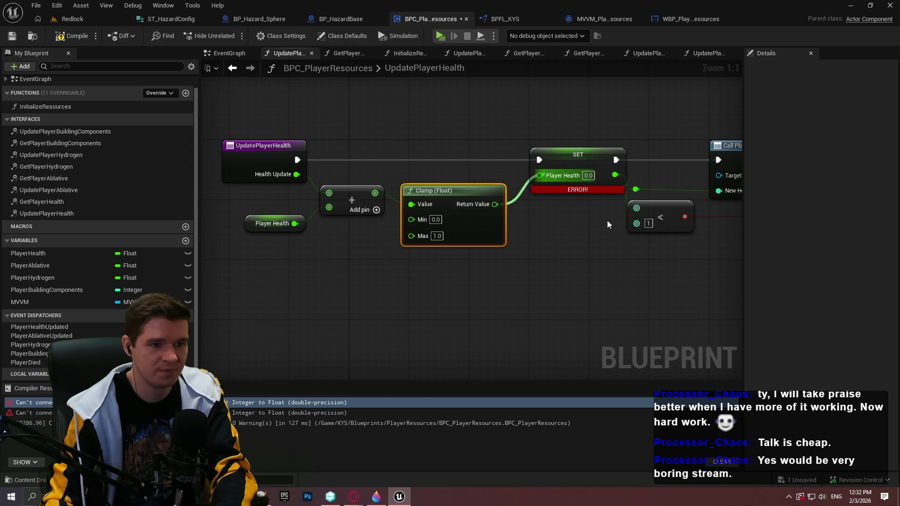
Step: Swap the old integer comparison for a float less-or-equal check on the new Player Health
drag(349, 167, 352, 258)
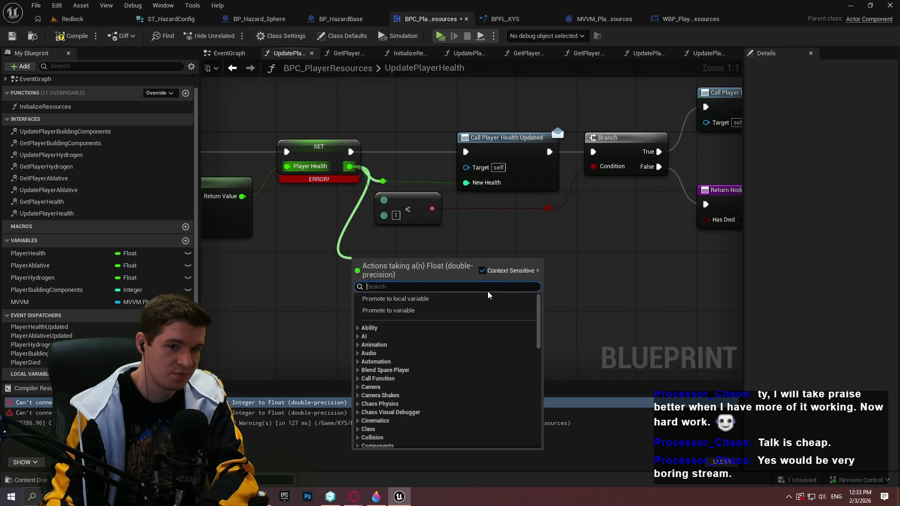
text(<)
click(420, 316)
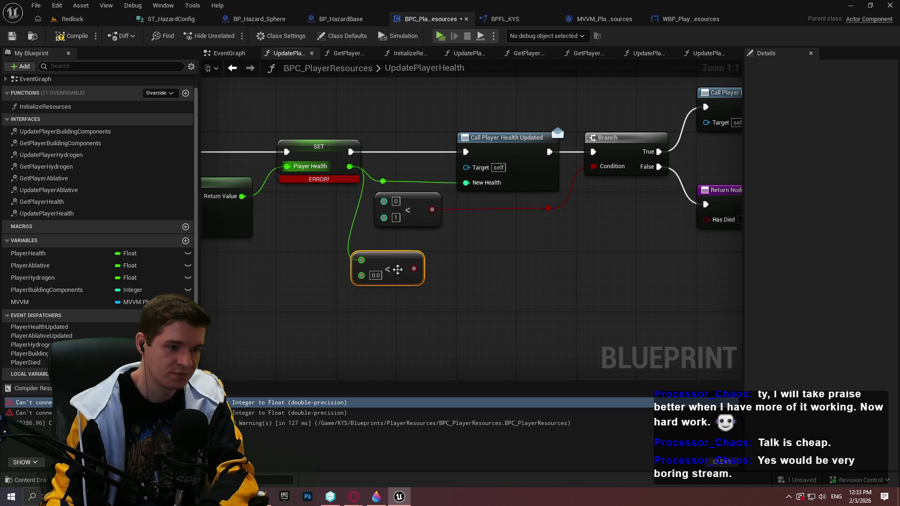
key(Delete)
mouse_move(349, 167)
mouse_down()
mouse_move(361, 250)
mouse_move(427, 246)
mouse_move(556, 215)
mouse_move(547, 207)
mouse_up()
text(<)
click(403, 317)
click(408, 201)
key(Delete)
mouse_move(414, 251)
mouse_down()
mouse_move(416, 207)
mouse_move(412, 219)
mouse_up()
click(552, 231)
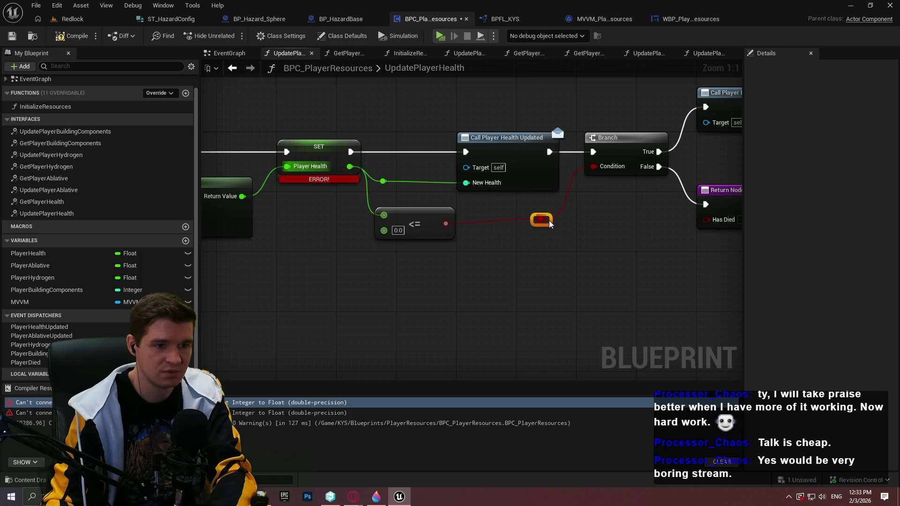
scroll(628, 263, down, 4)
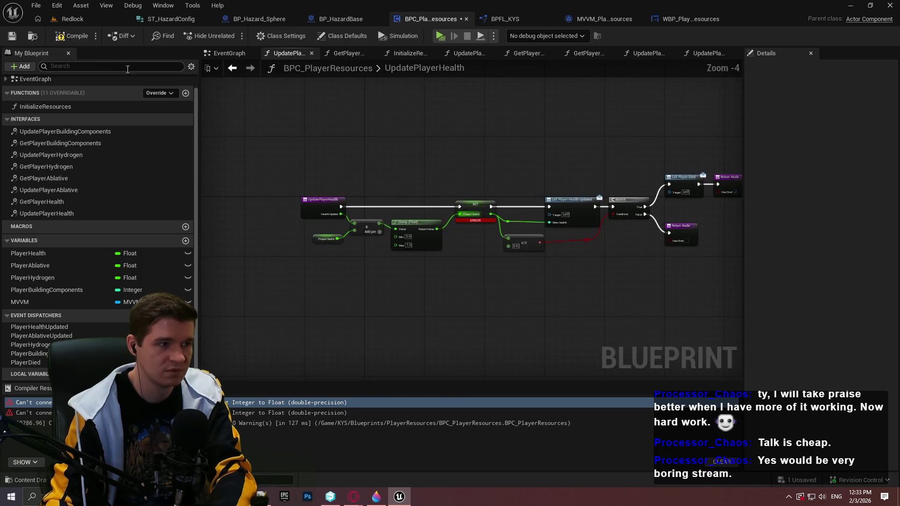
Step: Recompile and trace the remaining Update Player Health error back to InitializeResources
click(74, 38)
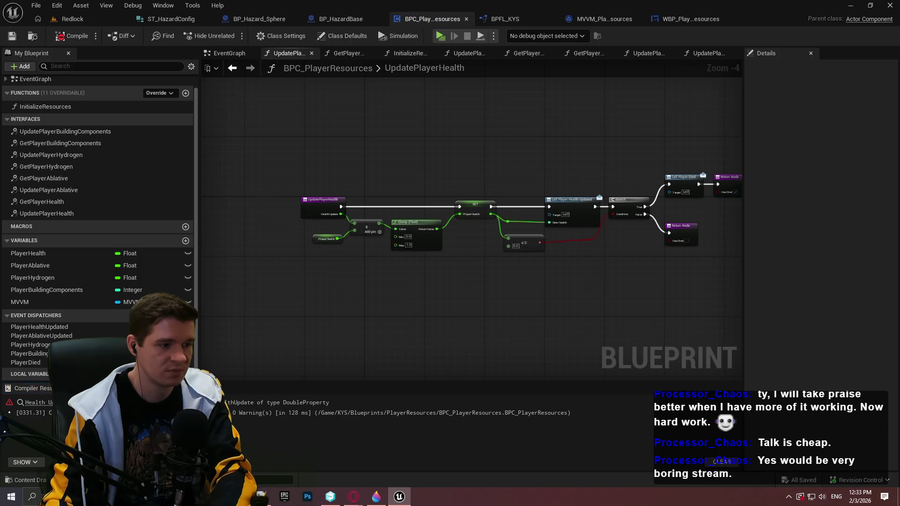
click(427, 266)
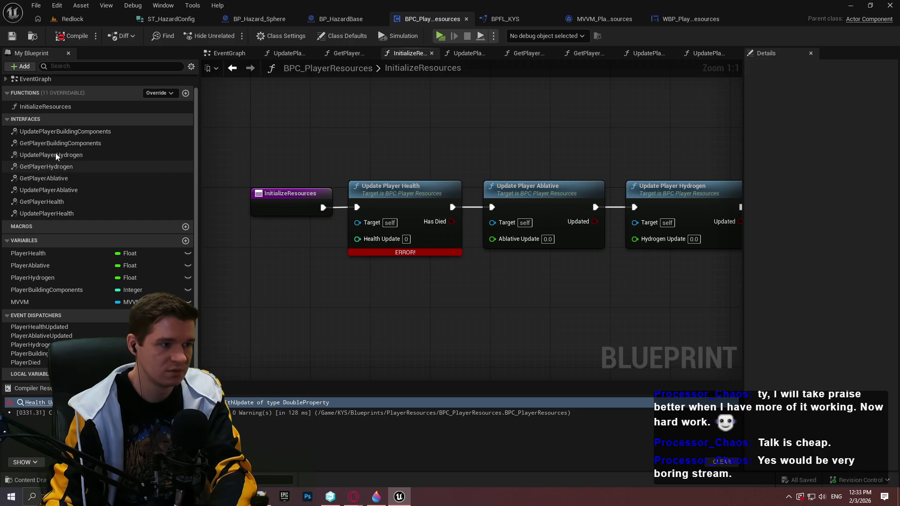
click(47, 214)
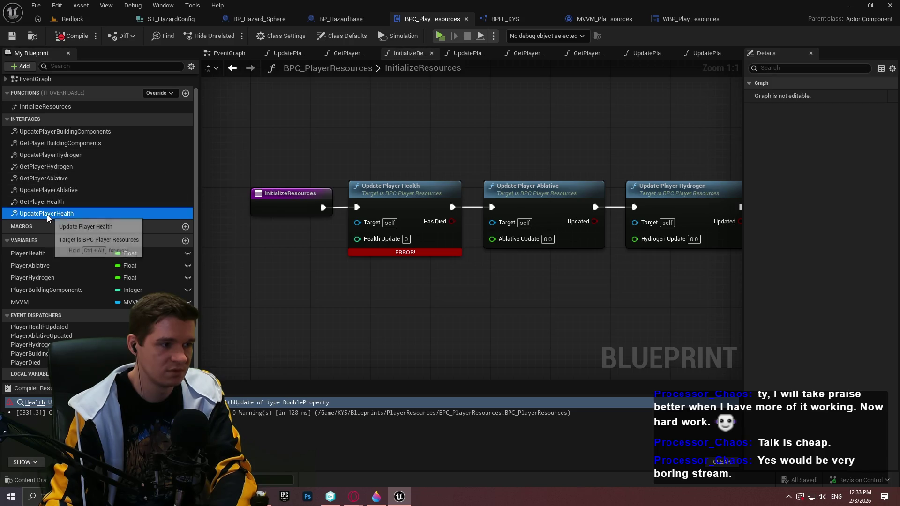
double_click(47, 214)
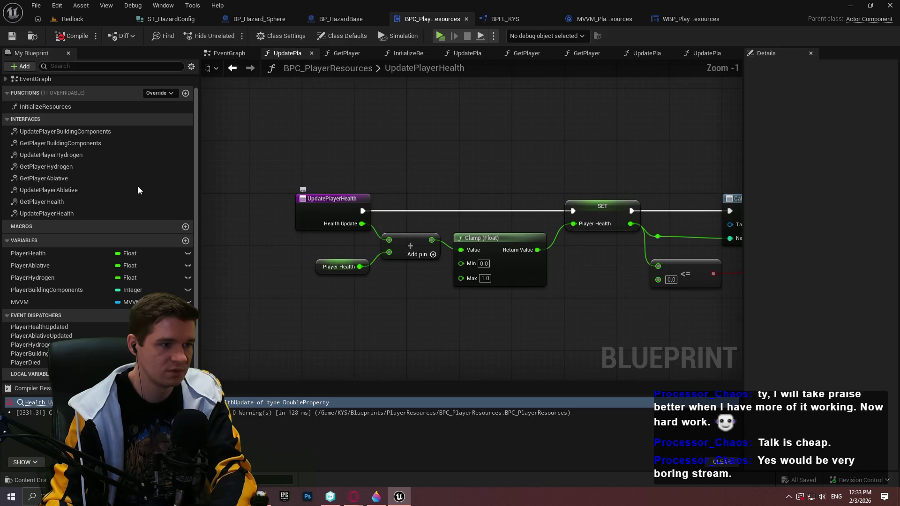
double_click(45, 107)
Step: Refresh the Update Player Health node, compile, save and close BPC_PlayerResources
right_click(451, 180)
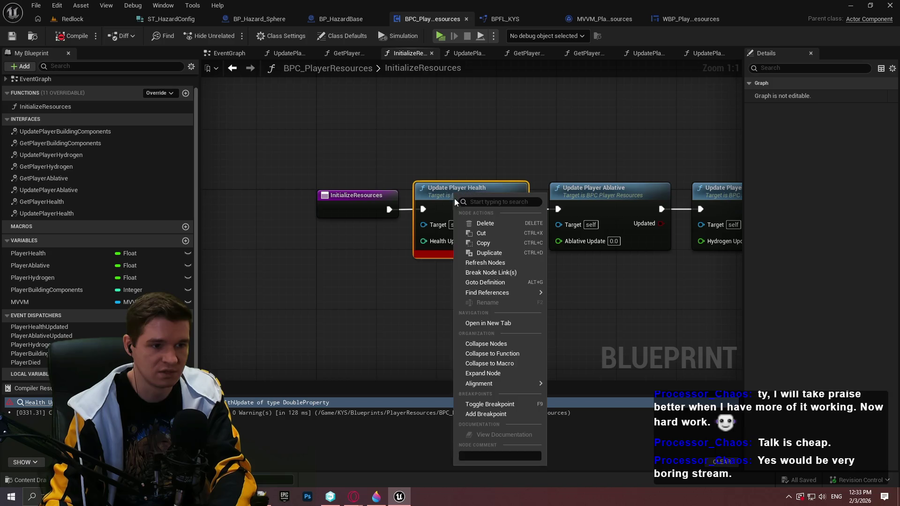
click(494, 265)
click(70, 36)
key(ctrl+s)
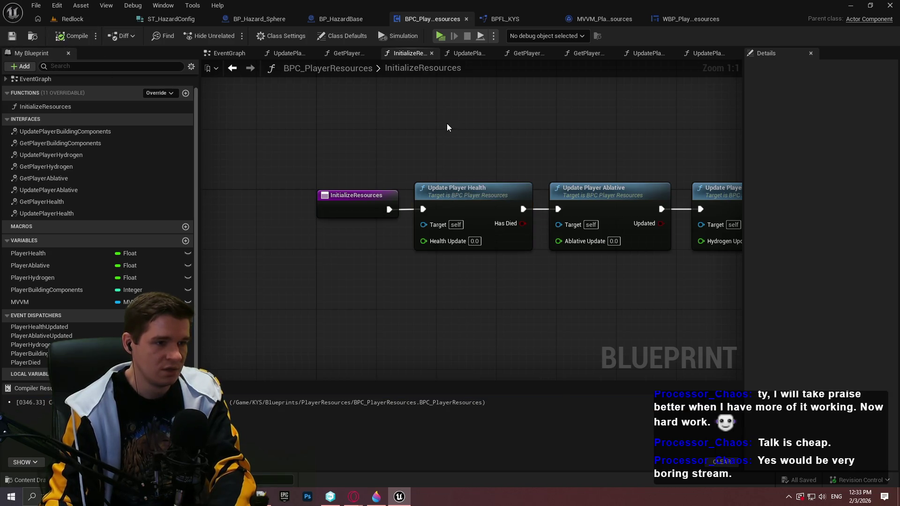
click(466, 19)
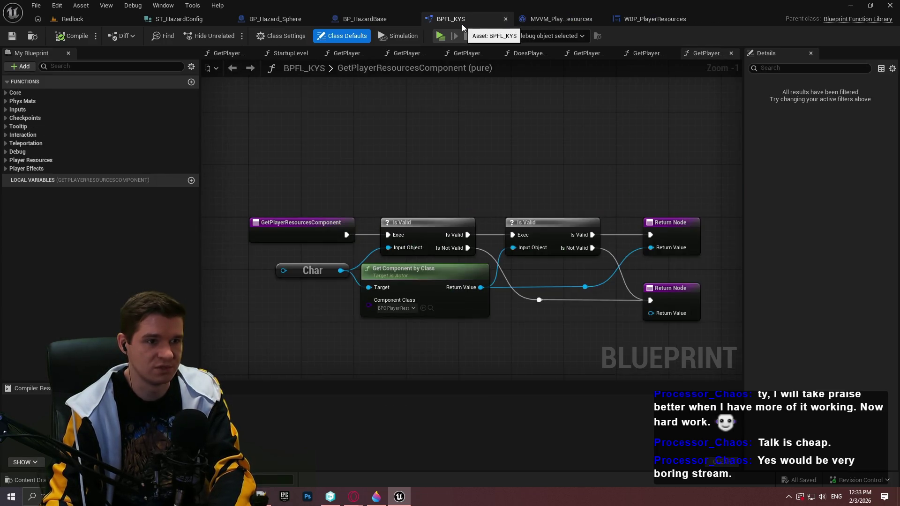
Step: Open BPFL_KYS's GetPlayerHealth and make its PlayerHealth output a Float
click(5, 160)
double_click(73, 186)
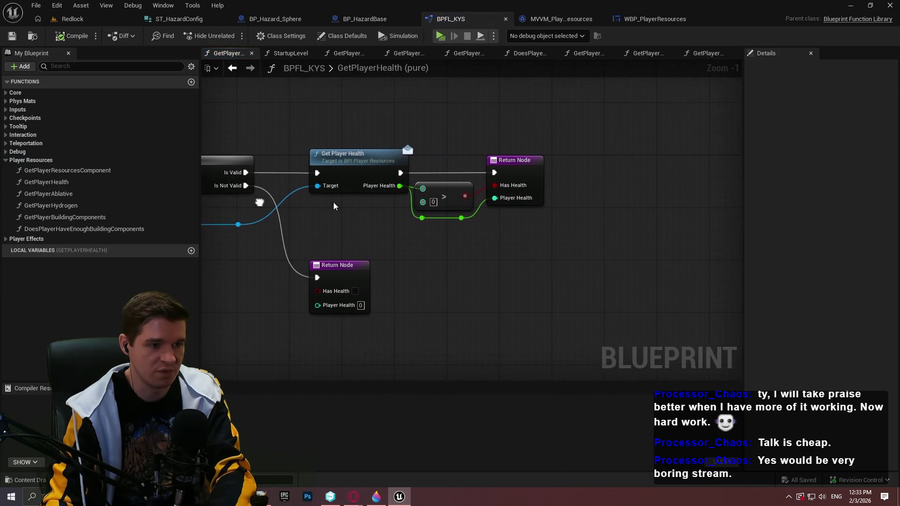
scroll(421, 194, up, 1)
click(531, 181)
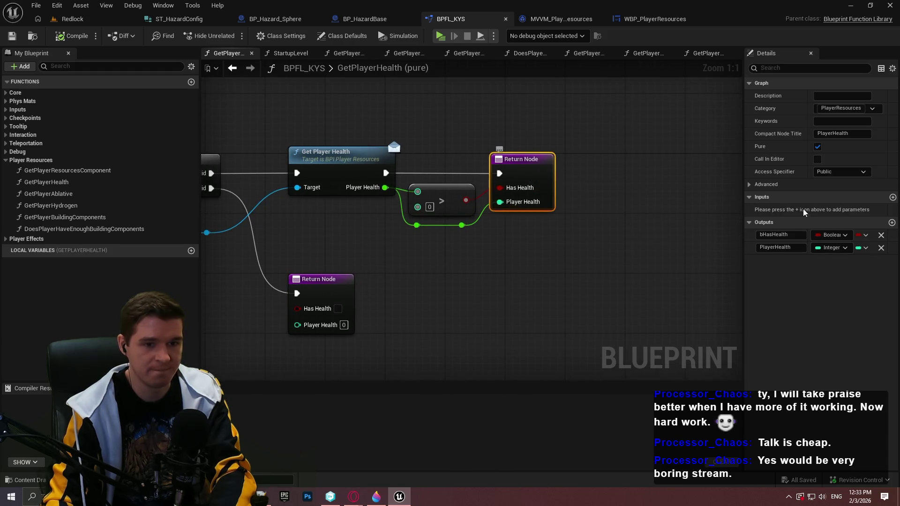
click(835, 248)
click(779, 315)
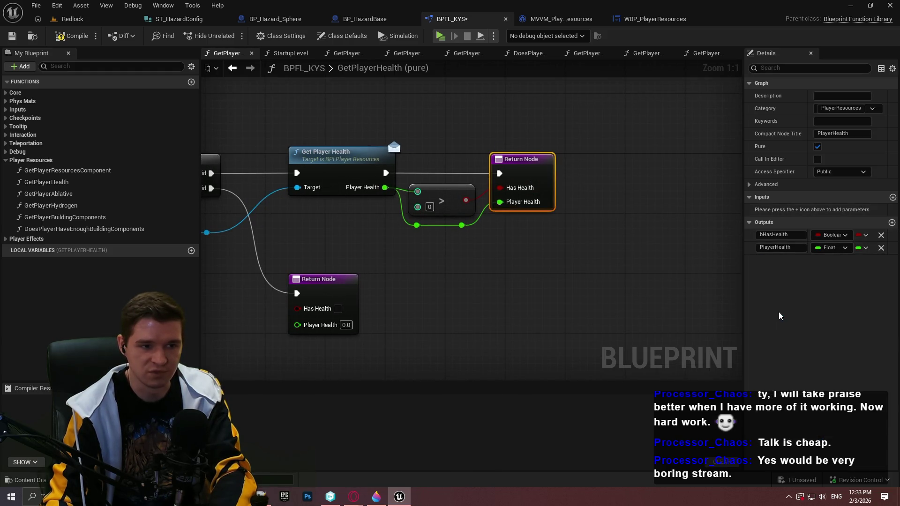
Step: Replace the integer greater-than with a float greater-than on Player Health
drag(494, 267, 562, 193)
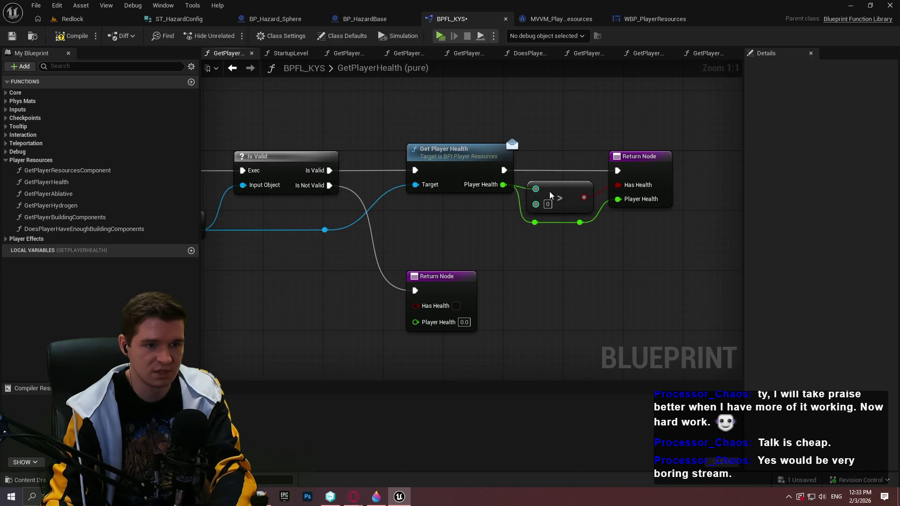
mouse_move(502, 185)
mouse_down()
mouse_move(533, 279)
mouse_move(531, 270)
mouse_up()
text(>)
click(583, 327)
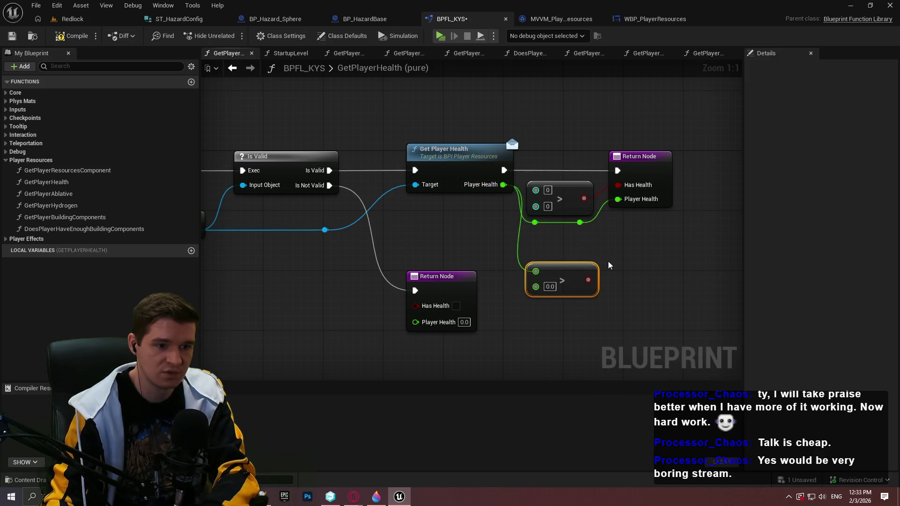
key(Delete)
mouse_move(563, 280)
mouse_down()
mouse_move(565, 190)
mouse_move(618, 185)
mouse_up()
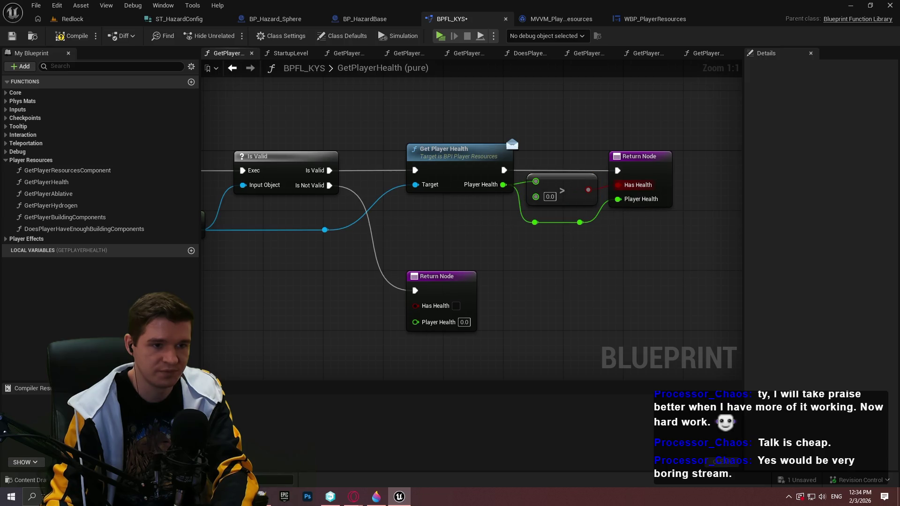
drag(437, 220, 596, 185)
Step: Compile and save the BPFL_KYS function library
click(68, 41)
click(11, 40)
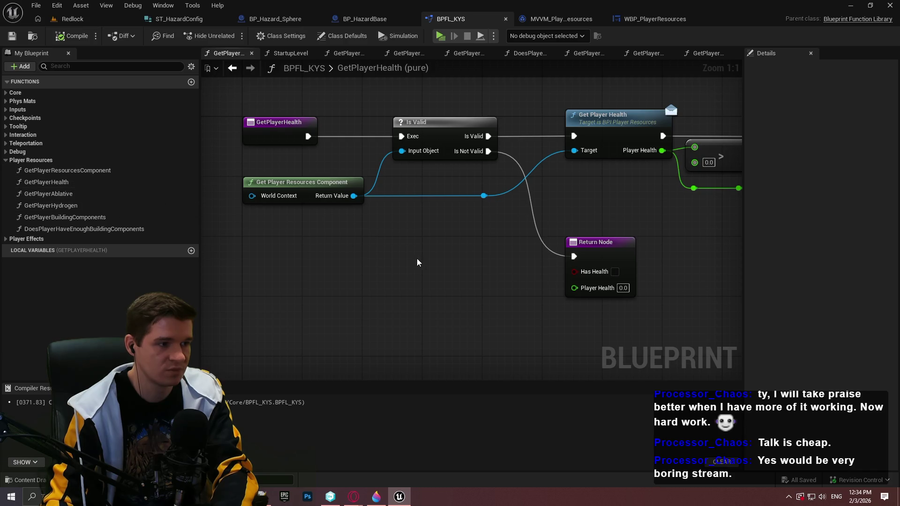
drag(417, 262, 281, 256)
click(492, 19)
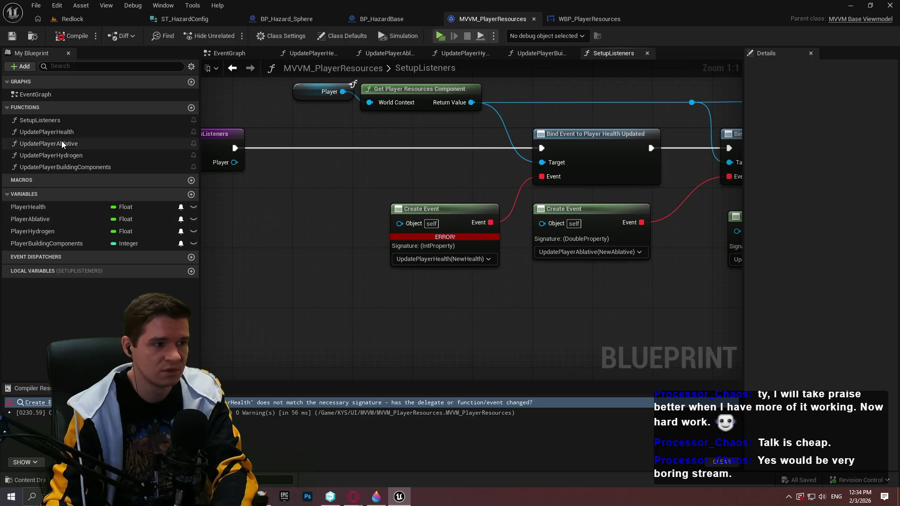
Step: Delete the erroring Create Event node from SetupListeners and recompile the viewmodel
double_click(52, 131)
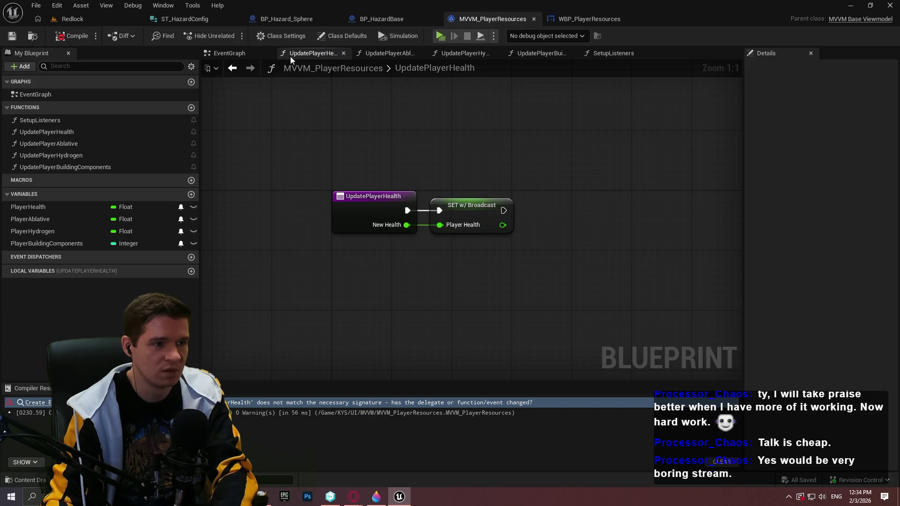
click(239, 55)
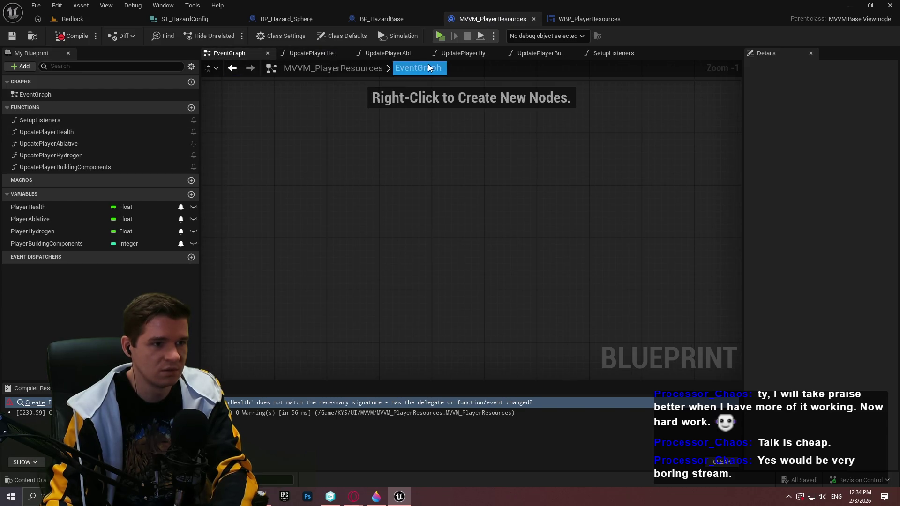
click(600, 53)
drag(470, 173, 405, 239)
click(478, 311)
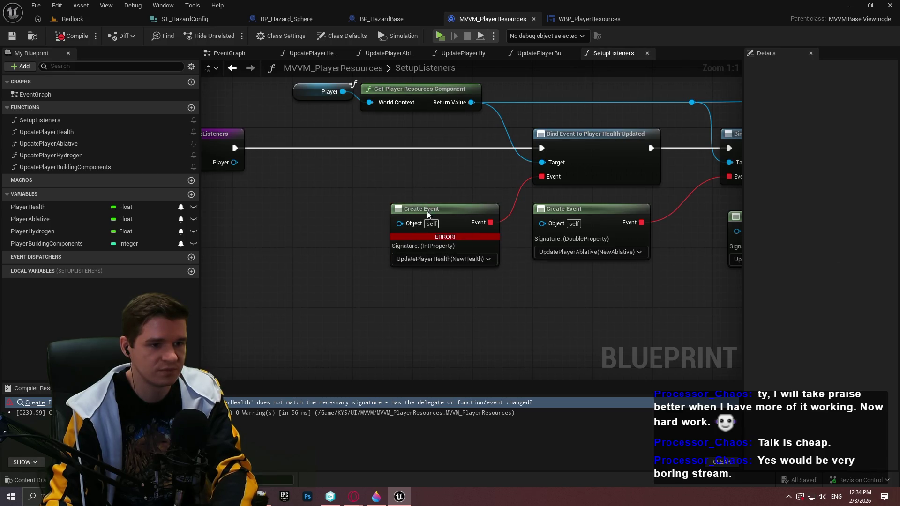
click(427, 214)
key(Delete)
click(63, 39)
Step: Discard a trial Create Event and refresh the Bind Event to Player Health Updated node
drag(542, 176, 431, 214)
text(crea)
click(473, 264)
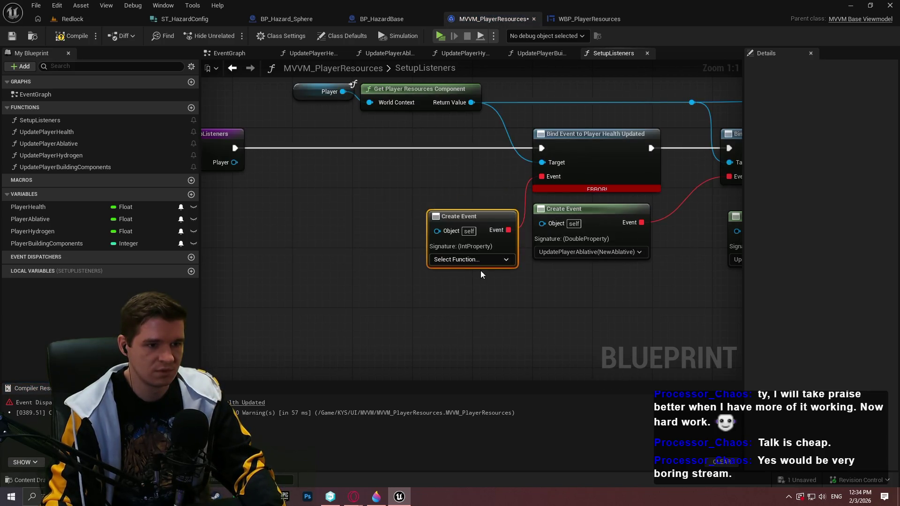
key(Delete)
right_click(624, 162)
click(649, 229)
Step: Wire a new Create Event into the bind node's Event pin and compile
mouse_move(541, 176)
mouse_down()
mouse_move(485, 214)
mouse_move(423, 216)
mouse_move(425, 223)
mouse_up()
text(v)
click(532, 261)
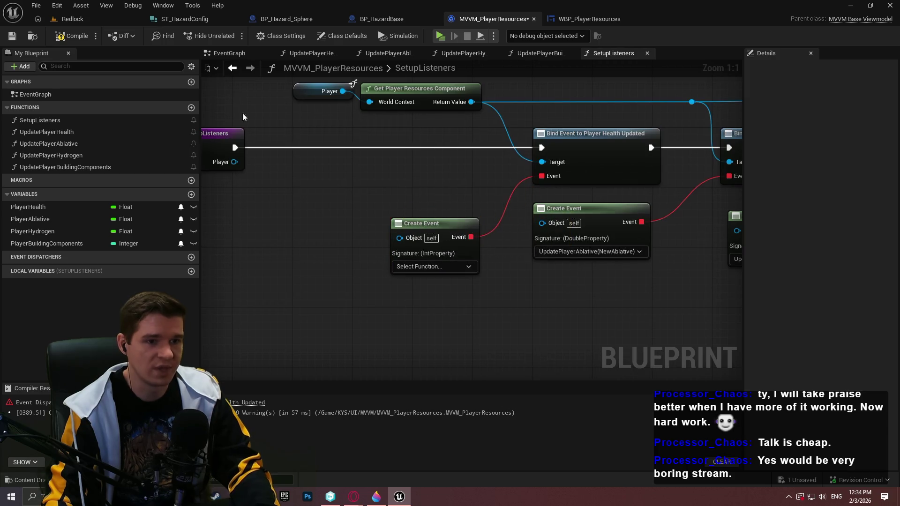
click(71, 36)
Step: Open the BPC_PlayerResources blueprint from KYS/Blueprints/PlayerResources
click(70, 19)
click(458, 319)
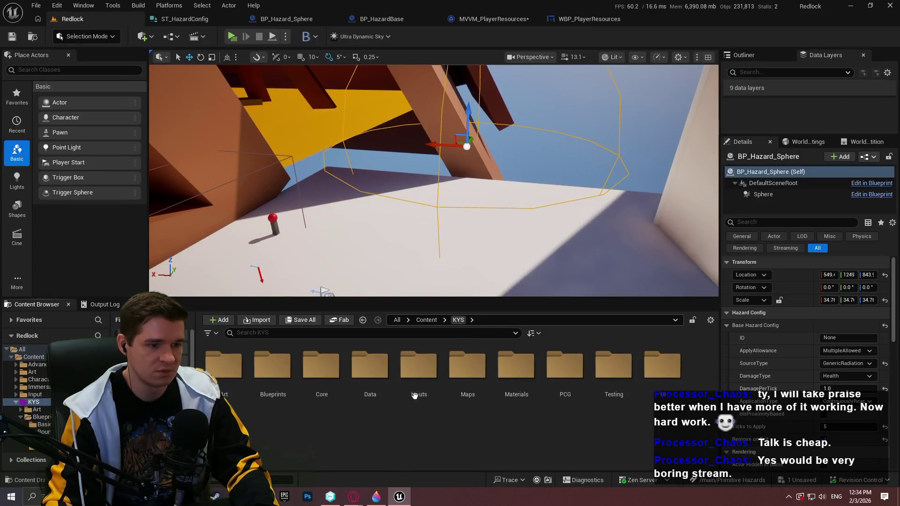
double_click(272, 365)
scroll(538, 385, down, 2)
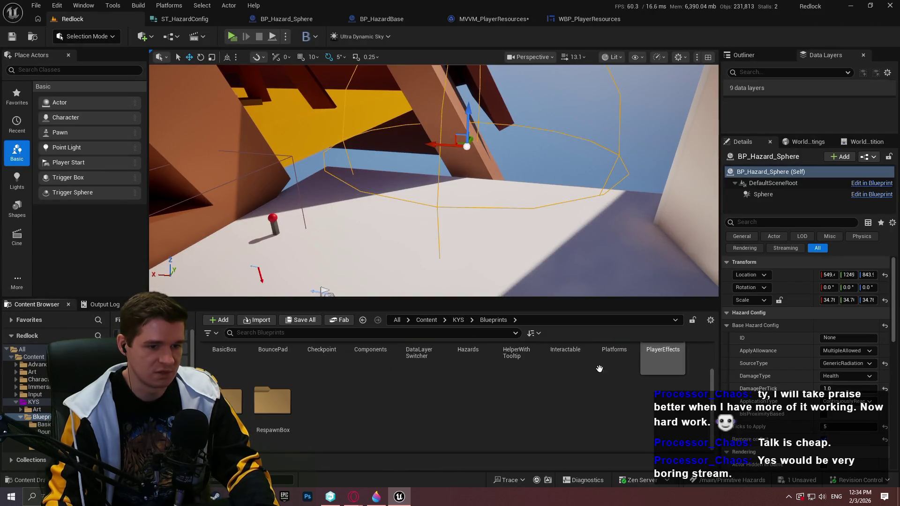
double_click(664, 368)
click(231, 406)
double_click(232, 405)
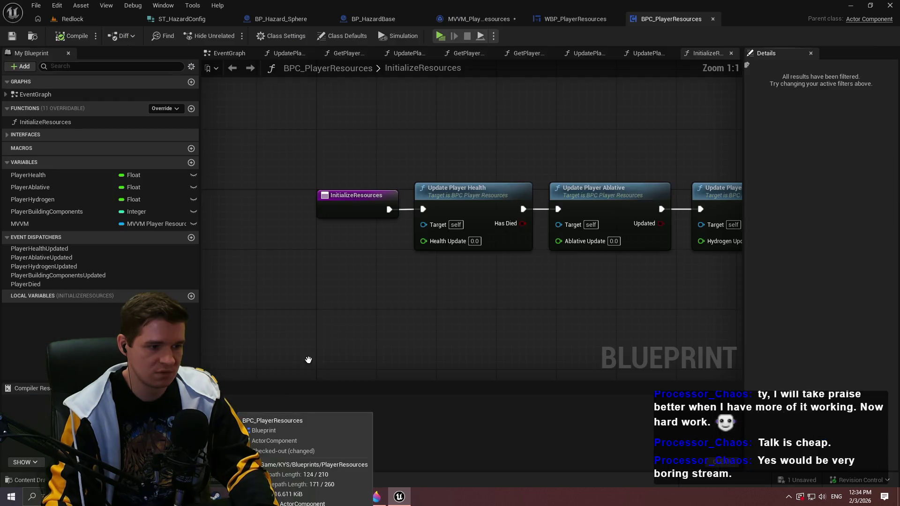
Step: Change PlayerHealthUpdated's NewHealth input from Integer to Float and compile the component
click(54, 248)
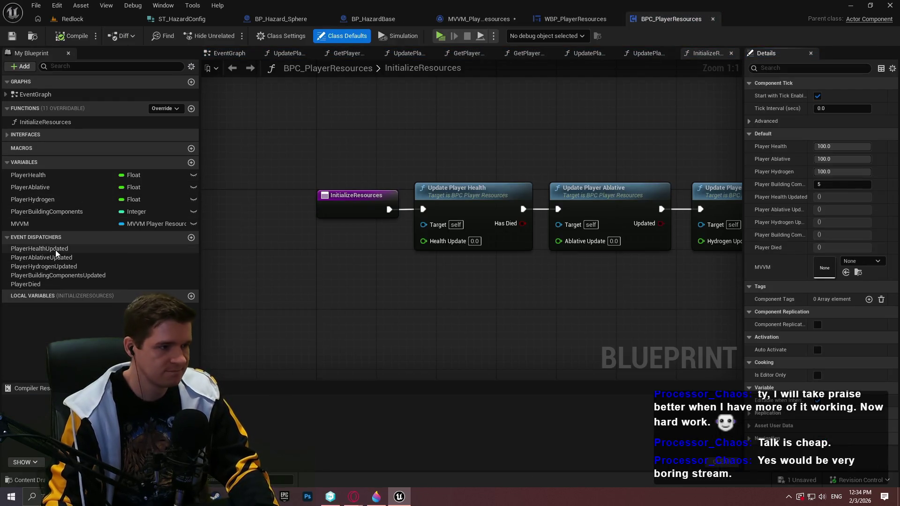
click(831, 95)
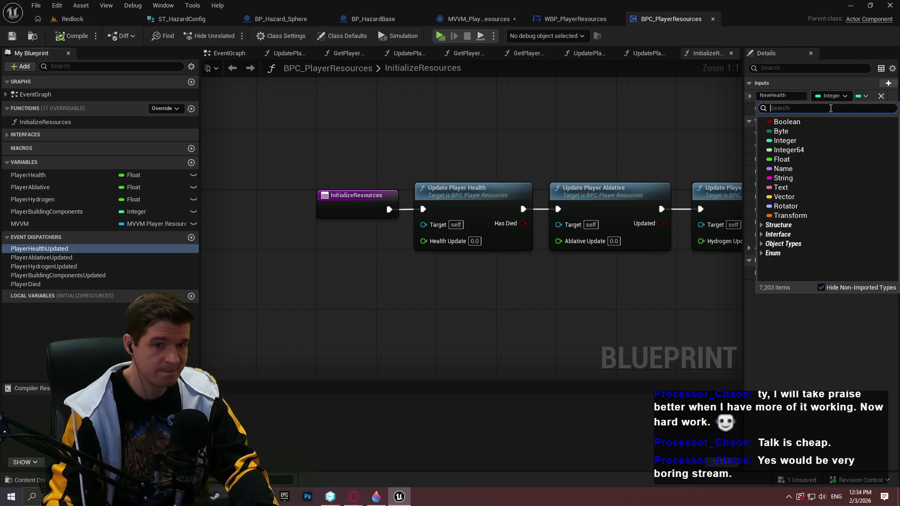
click(795, 161)
click(71, 36)
click(455, 22)
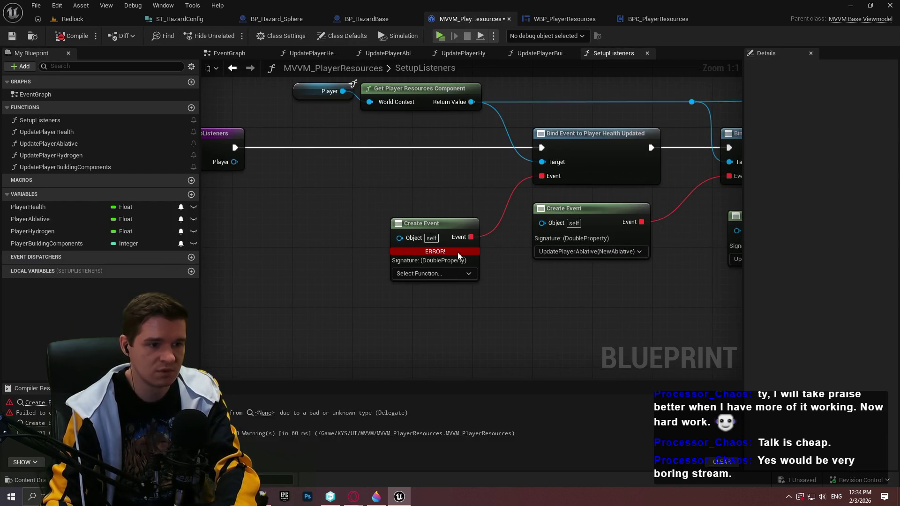
Step: Point the Create Event at UpdatePlayerHealth(NewHealth), compile, save, and close MVVM_PlayerResources
click(445, 276)
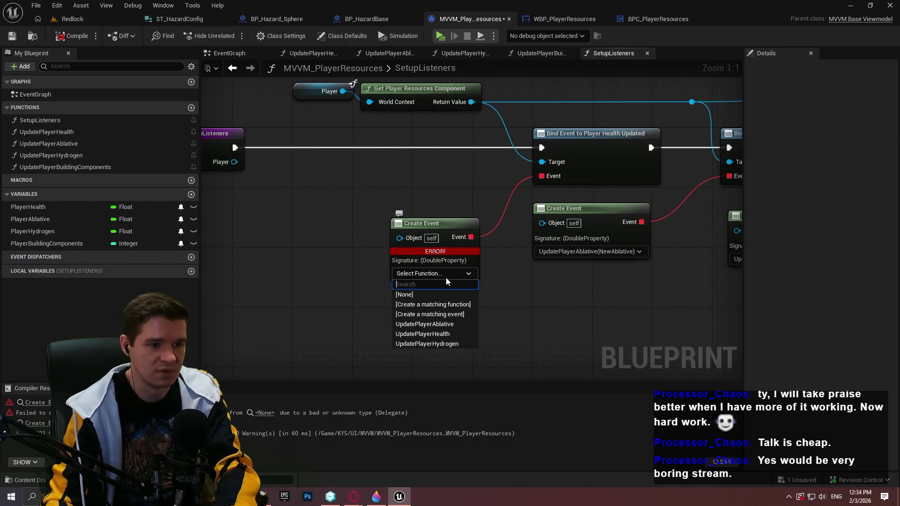
click(453, 336)
click(460, 219)
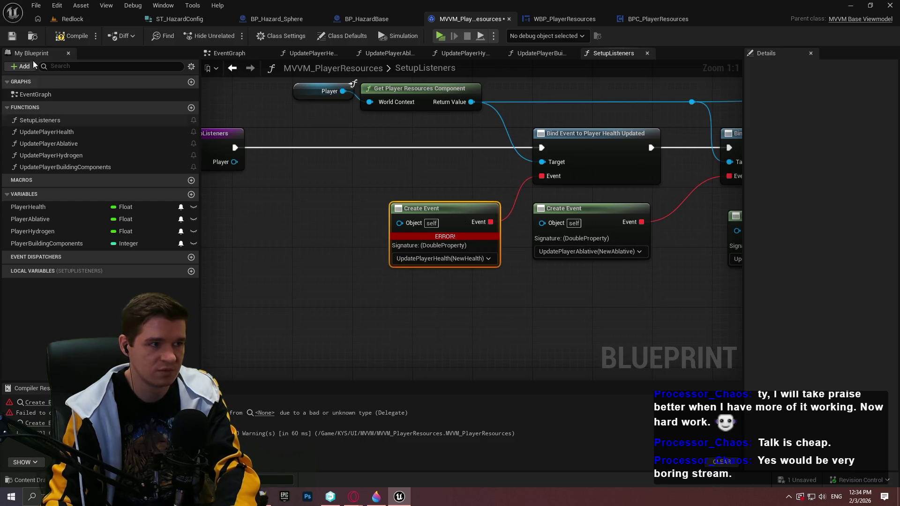
click(73, 36)
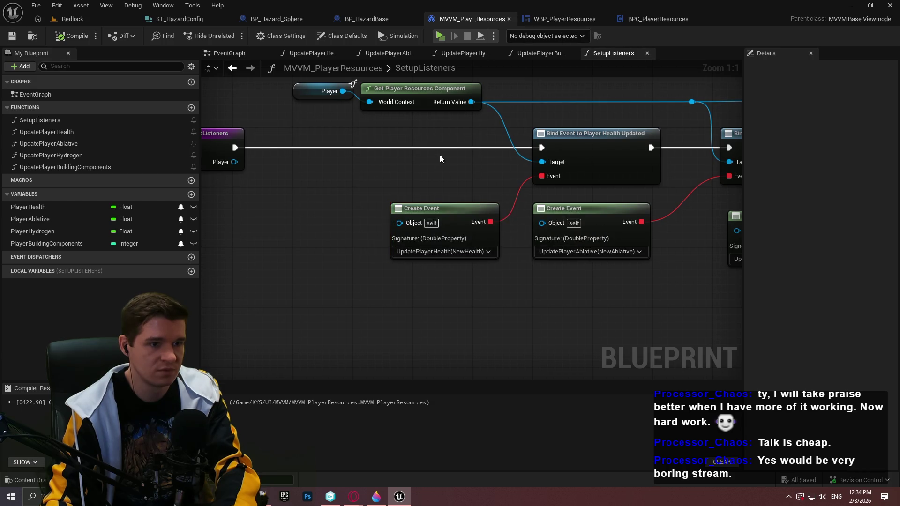
scroll(440, 156, down, 3)
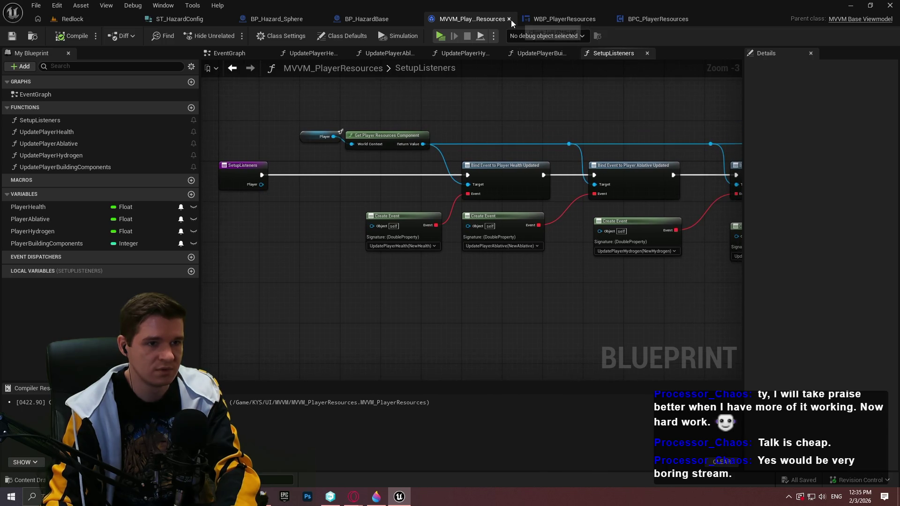
click(509, 19)
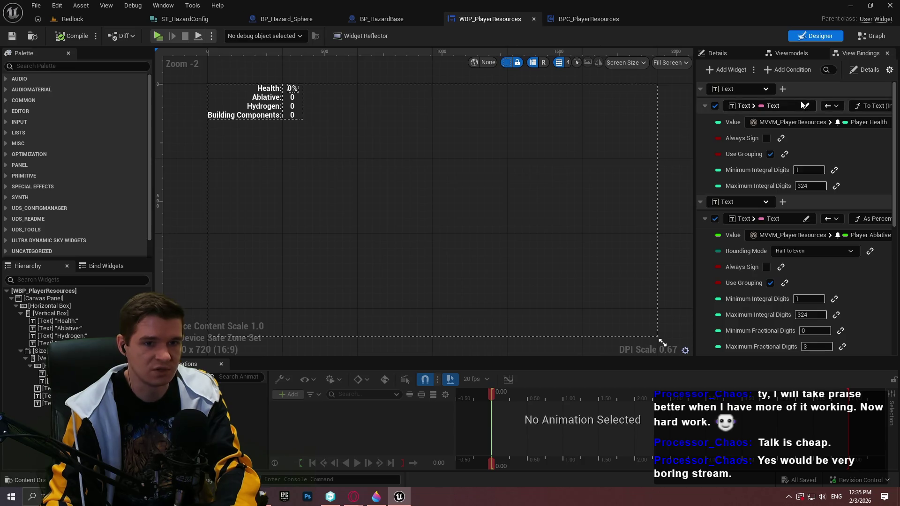
Step: Bind the Health text to Player Health using the As Percent conversion
mouse_move(694, 78)
mouse_down()
mouse_move(564, 97)
mouse_move(425, 80)
mouse_up()
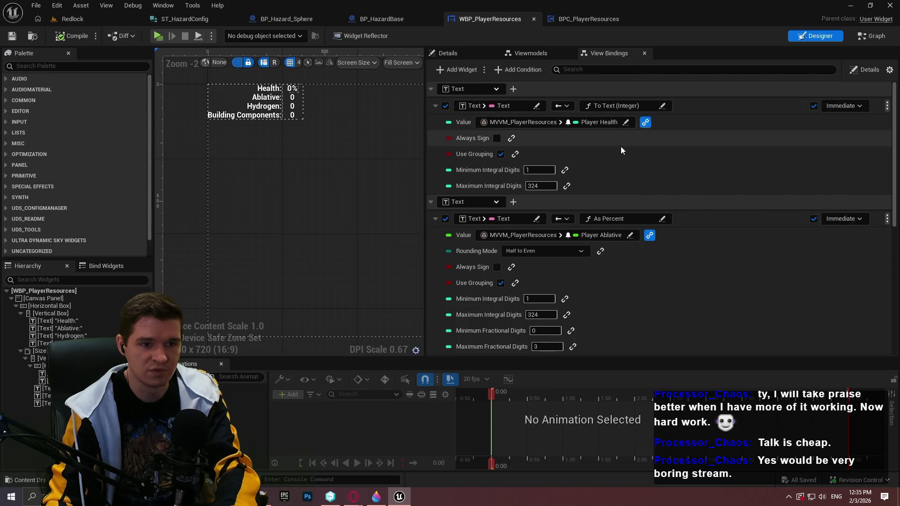
key(F7)
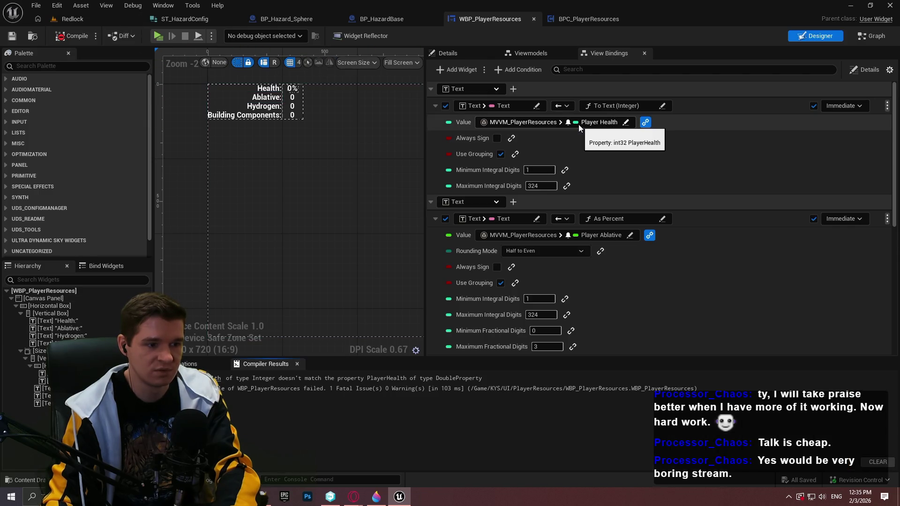
click(578, 124)
click(639, 235)
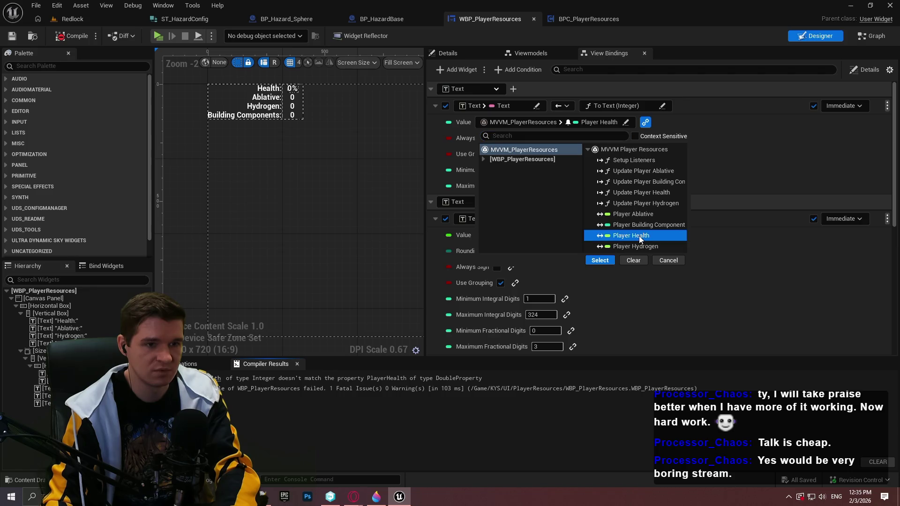
click(607, 261)
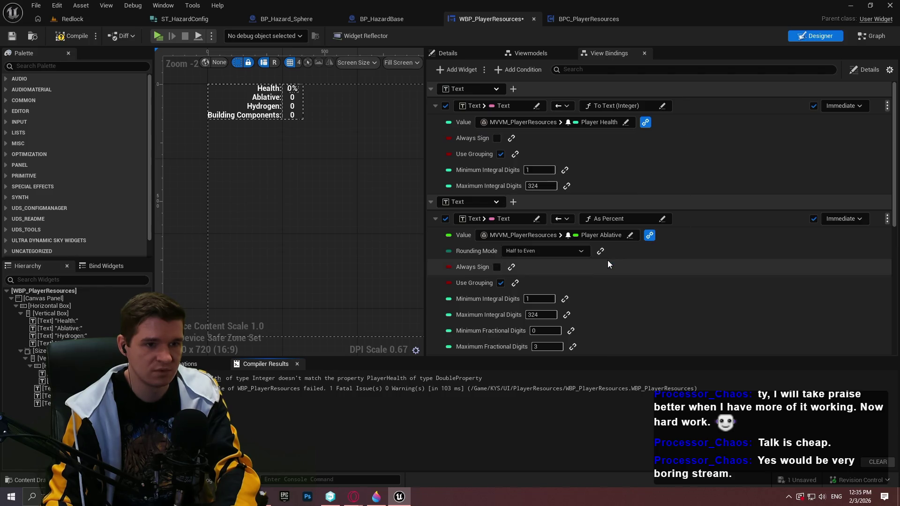
click(618, 105)
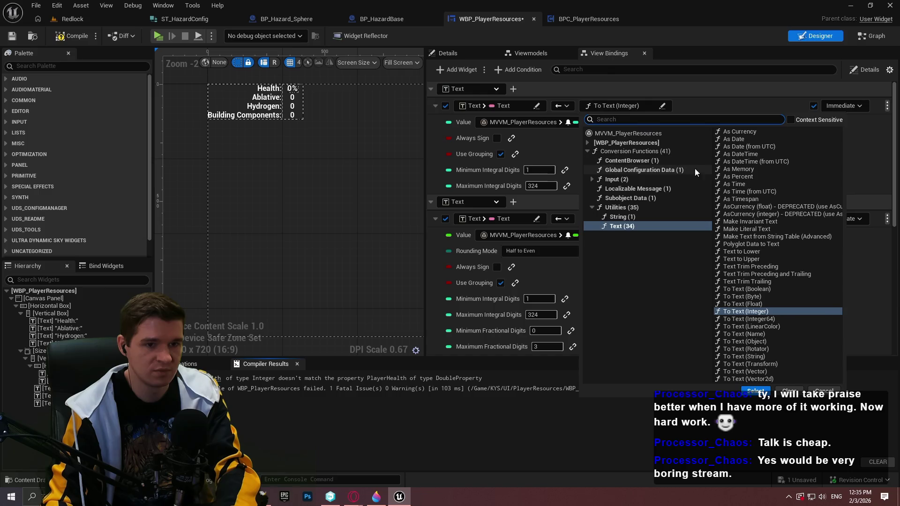
click(746, 176)
click(755, 391)
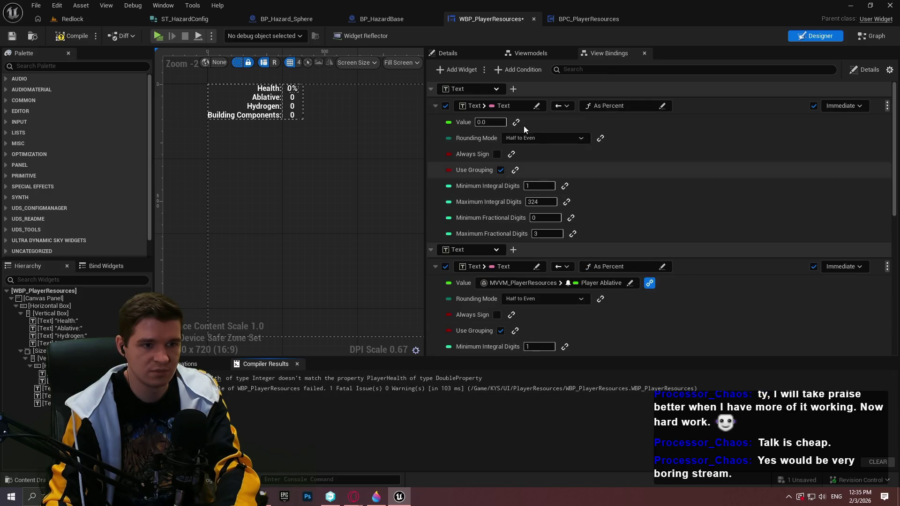
Step: Bind the Value field to MVVM_PlayerResources > Player Health, then compile and save
click(516, 122)
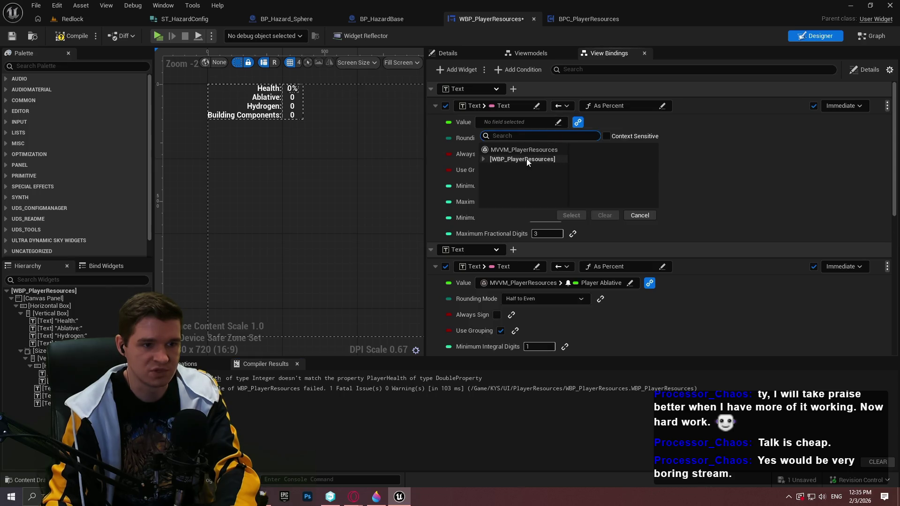
click(527, 158)
click(599, 119)
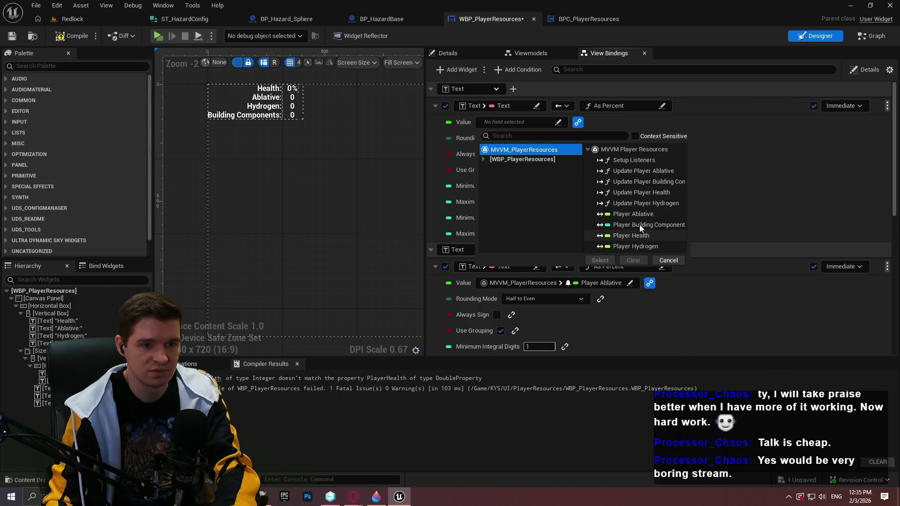
click(636, 237)
click(599, 260)
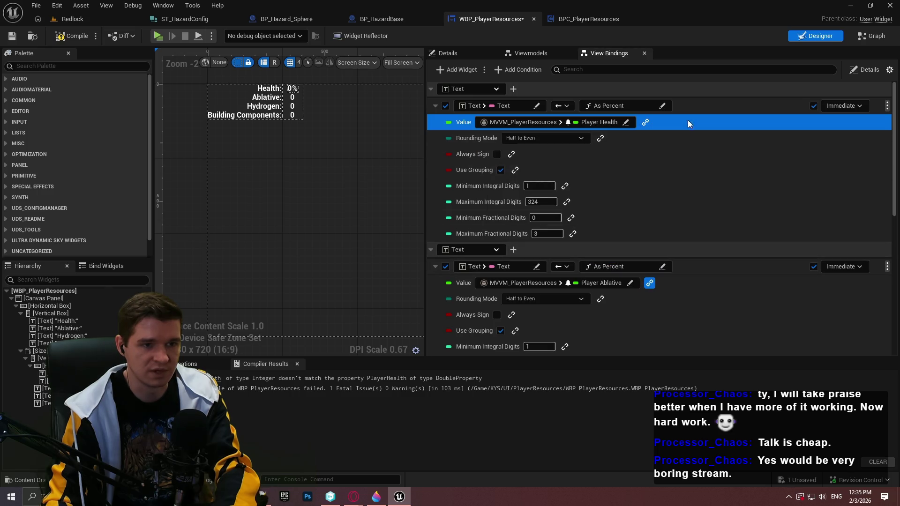
click(73, 36)
click(15, 35)
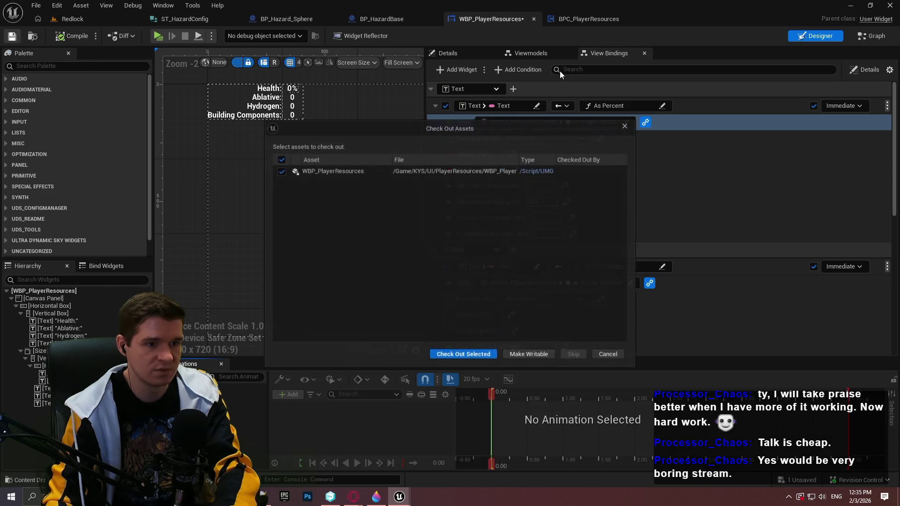
Step: Check out the widget asset and delete the separate '%' text from the Health row
click(461, 352)
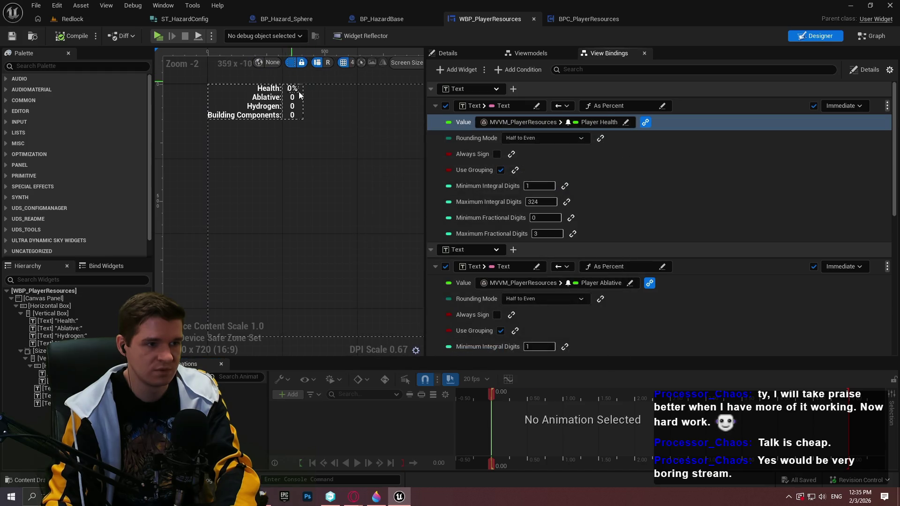
scroll(304, 134, up, 7)
click(287, 135)
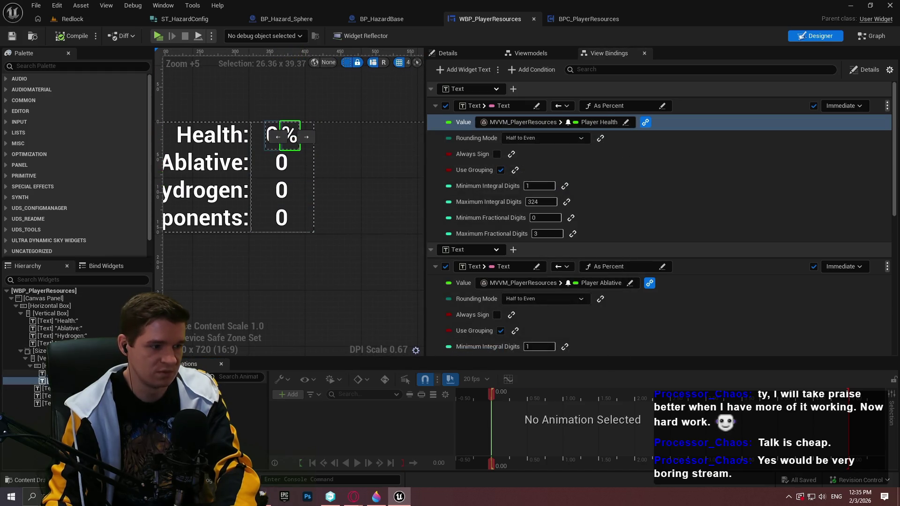
right_click(66, 373)
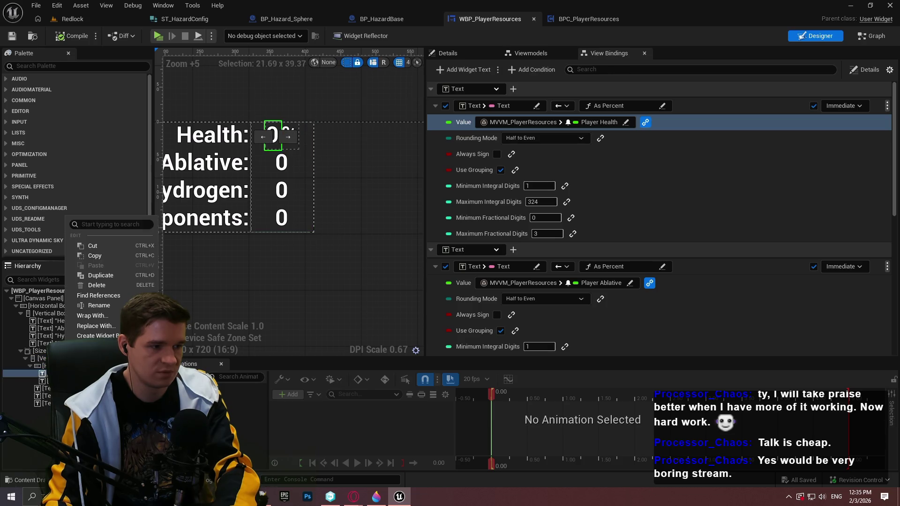
click(96, 285)
Step: Replace the Horizontal Box with its child number text, compile, and close the widget editor
right_click(57, 365)
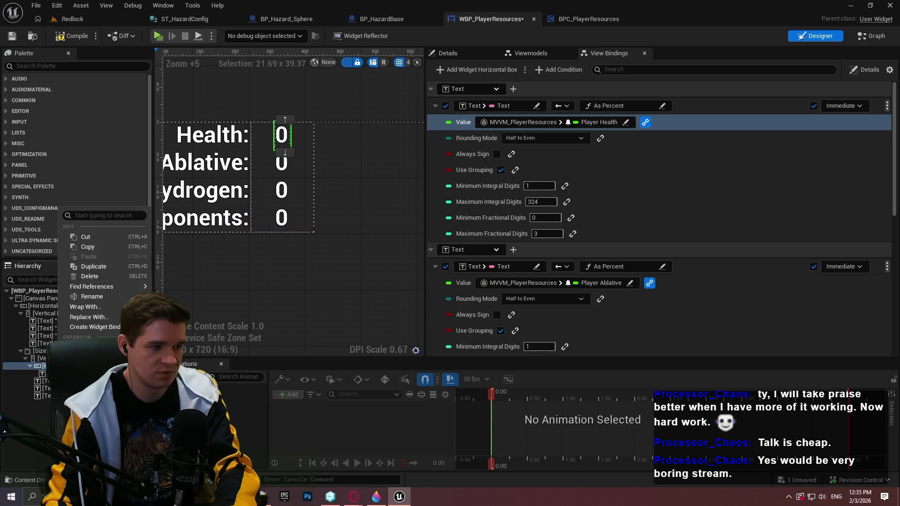
mouse_move(112, 318)
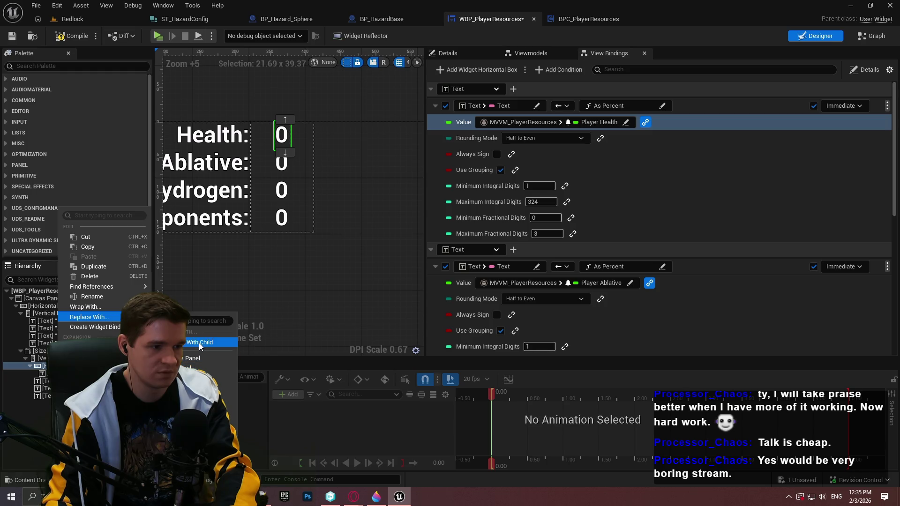
click(206, 368)
click(71, 41)
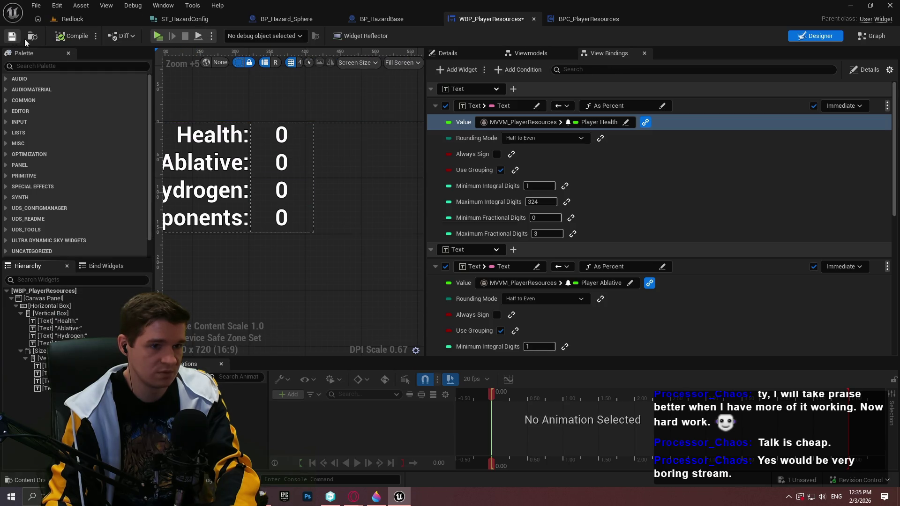
scroll(609, 196, down, 3)
scroll(685, 210, up, 3)
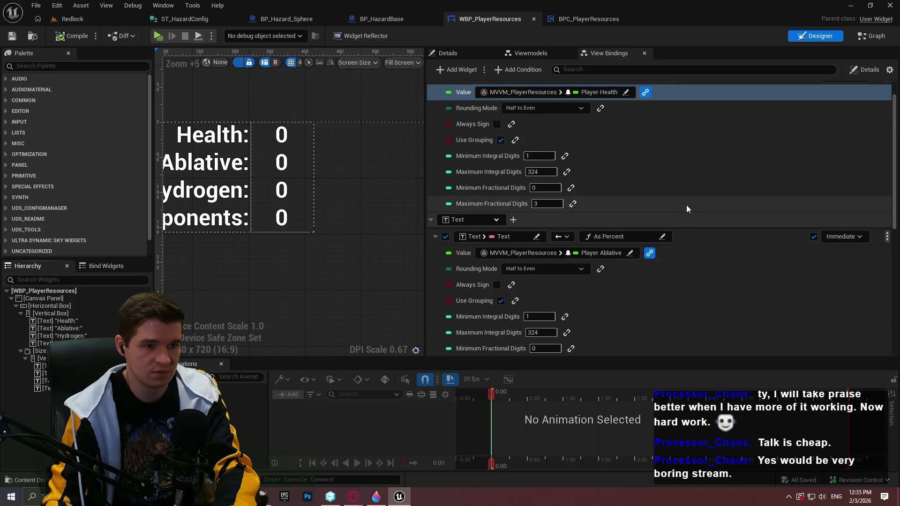
mouse_move(408, 177)
mouse_down()
mouse_move(406, 184)
mouse_move(441, 201)
mouse_up()
click(534, 19)
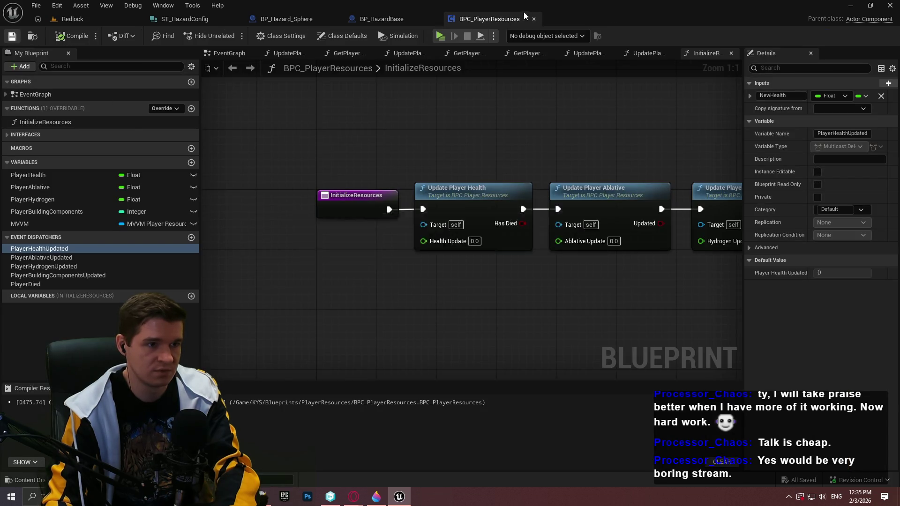
Step: Close the component blueprint and open BPC_PlayerEffects from KYS/Blueprints/PlayerEffects
click(533, 20)
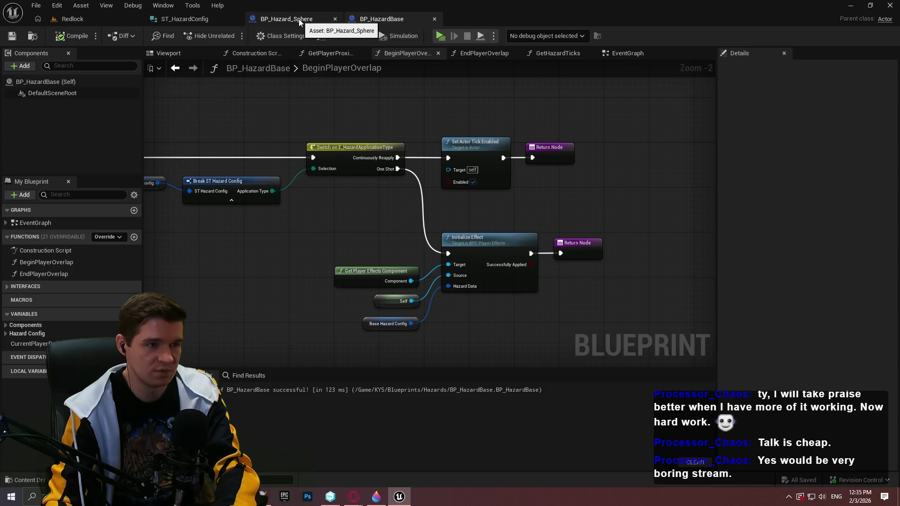
click(96, 20)
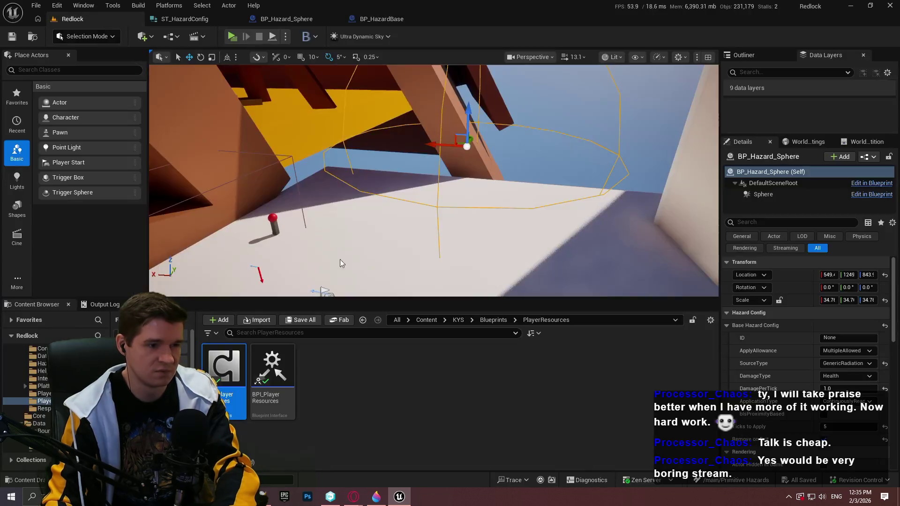
click(459, 320)
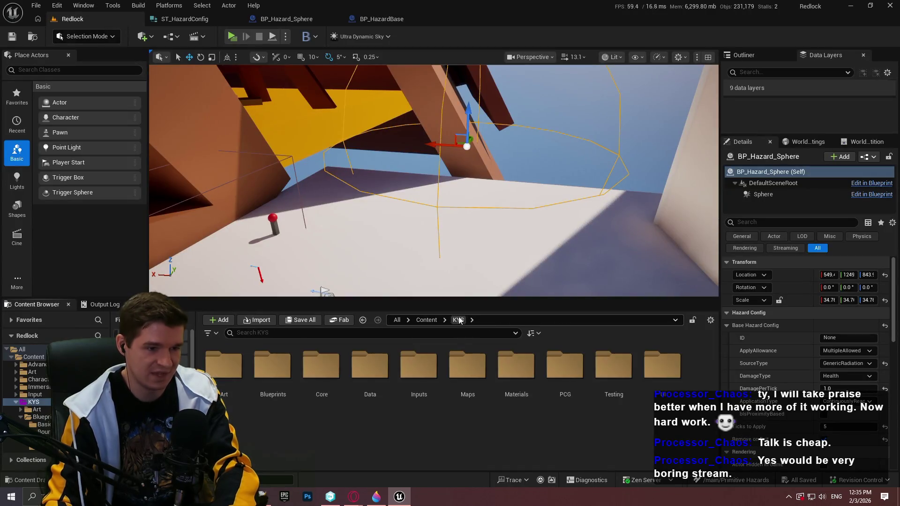
double_click(273, 370)
click(662, 380)
double_click(661, 370)
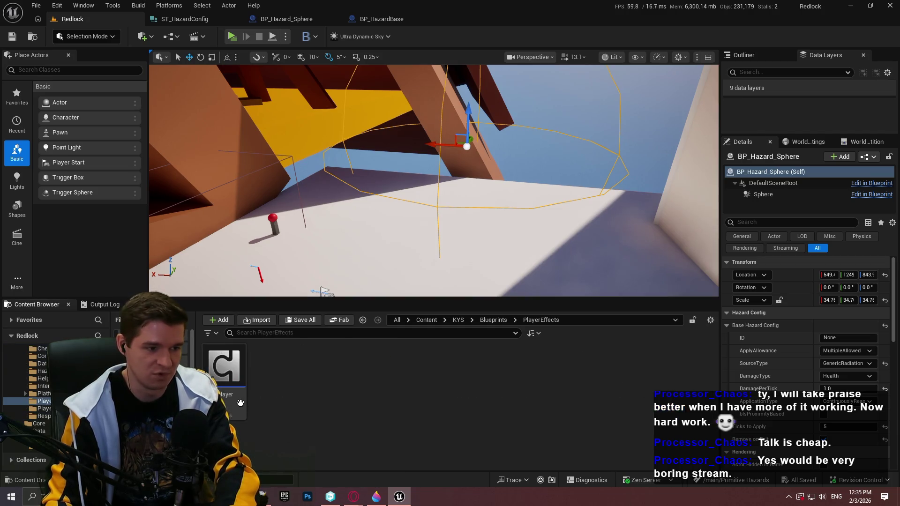
double_click(223, 365)
Step: Feed Health Damage to Apply straight into Health Update, delete Round, compile, and start a standalone play-test
scroll(565, 303, up, 11)
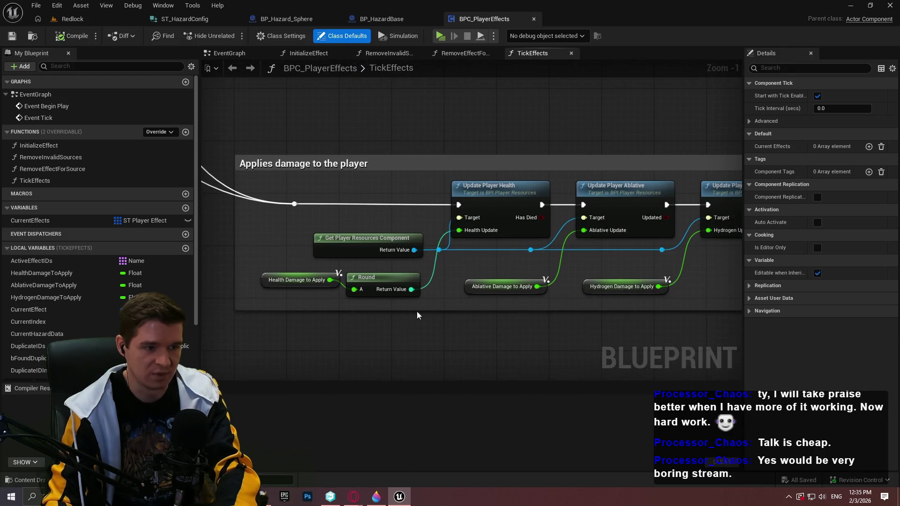
scroll(360, 309, up, 1)
mouse_move(315, 275)
mouse_down()
mouse_move(328, 283)
mouse_move(479, 227)
mouse_move(473, 218)
mouse_up()
click(360, 272)
key(Delete)
mouse_move(322, 273)
mouse_down()
mouse_move(411, 277)
mouse_move(363, 284)
mouse_up()
click(71, 41)
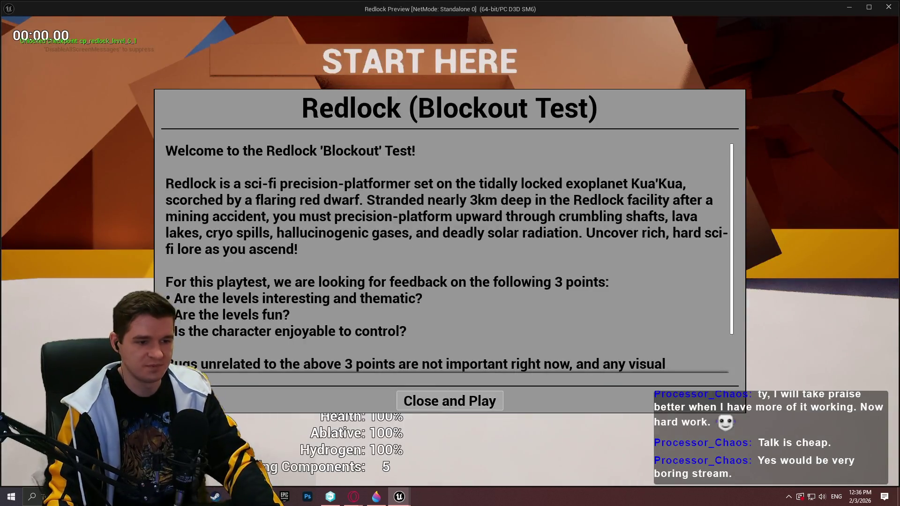
click(450, 399)
key(w)
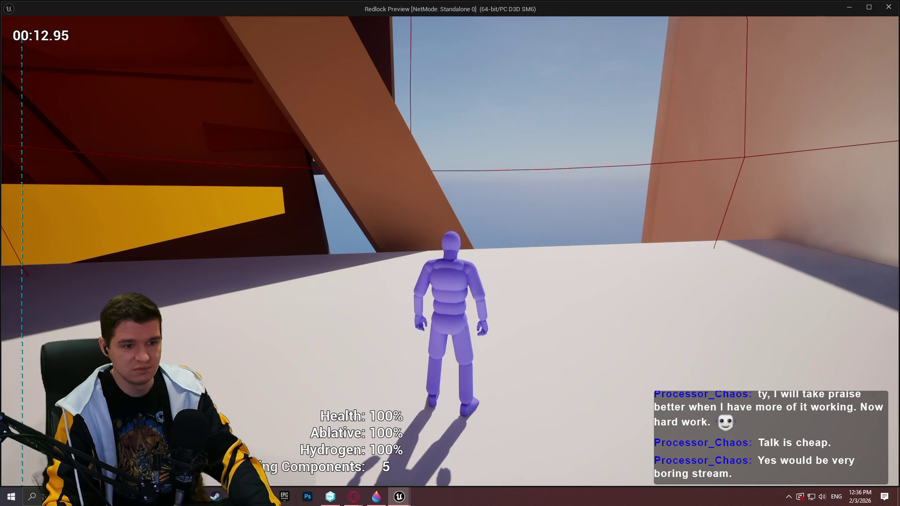
Step: Return to the editor and select the spawned BPC_PlayerEffects as the debug object
key(super)
key(alt+Tab)
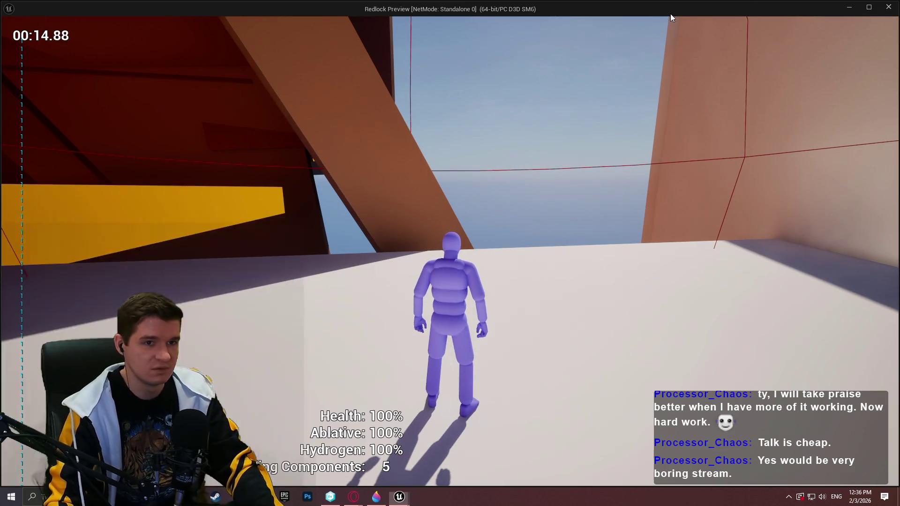
click(533, 36)
click(550, 57)
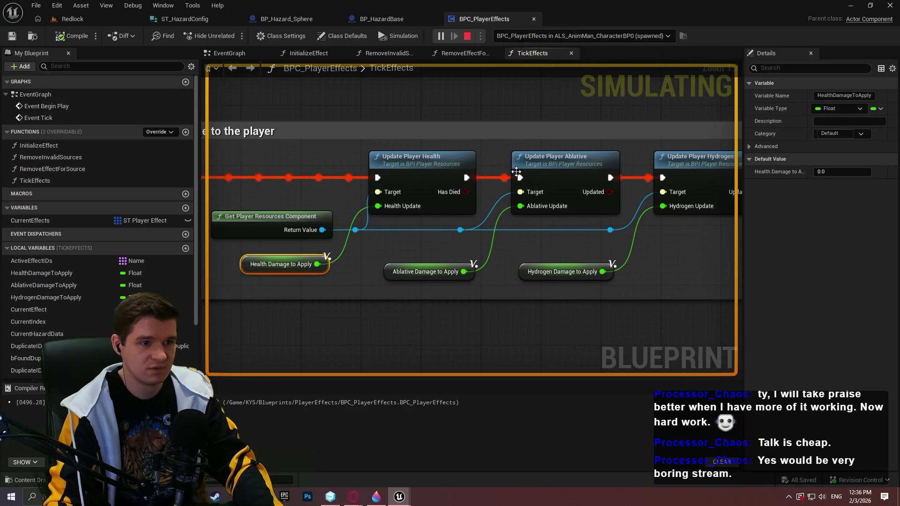
Step: Zoom around the TickEffects proximity Branch during play, then stop the play session with Esc
scroll(496, 247, down, 8)
scroll(533, 376, down, 4)
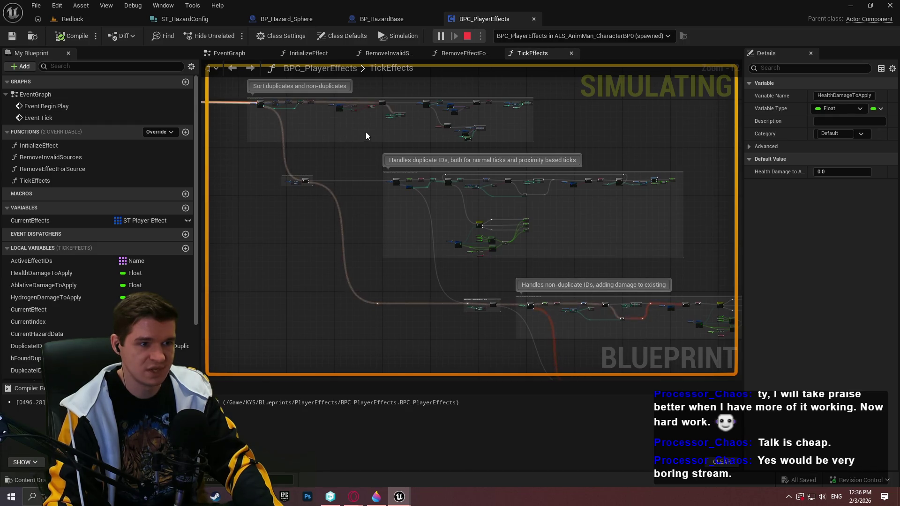
scroll(401, 237, up, 4)
scroll(474, 212, up, 9)
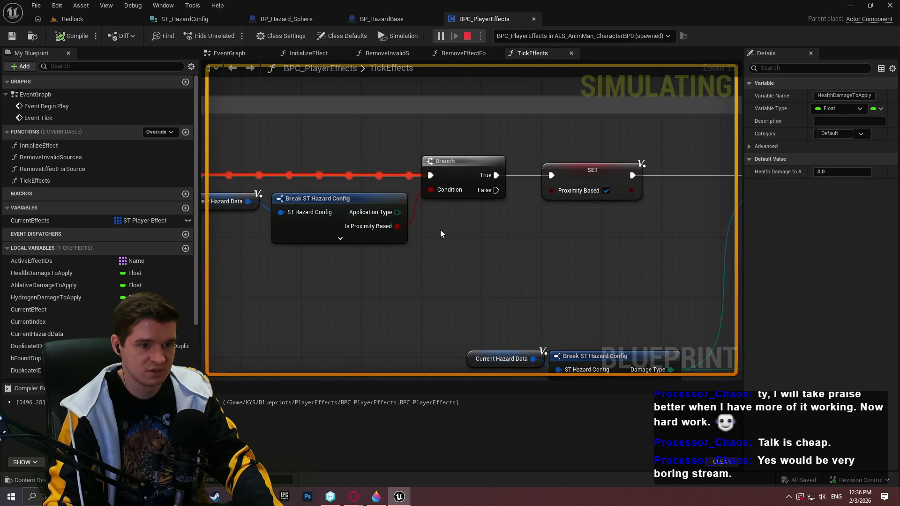
scroll(521, 260, down, 4)
scroll(411, 225, up, 3)
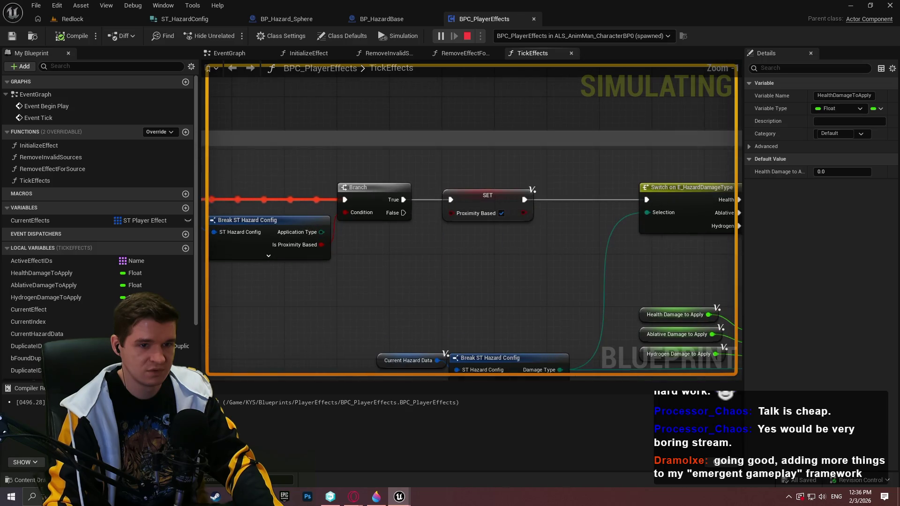
scroll(412, 225, down, 3)
scroll(345, 209, up, 3)
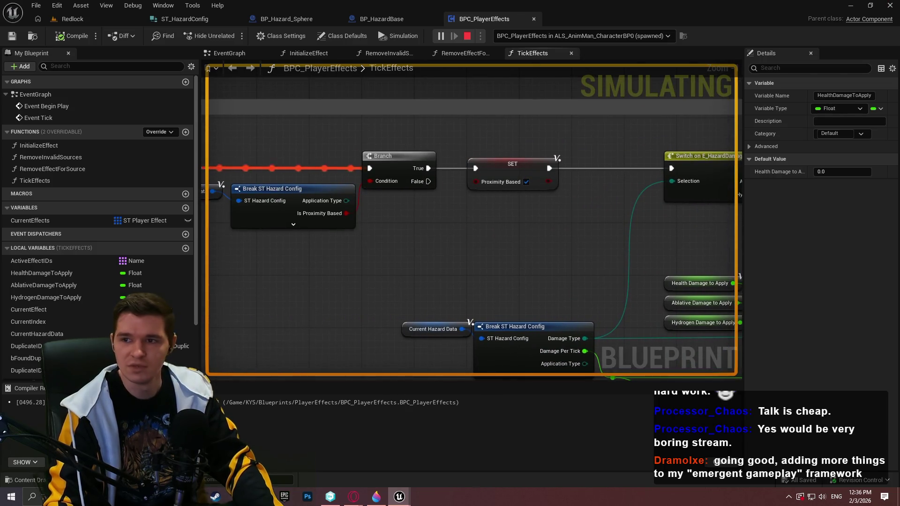
key(alt+Tab)
key(Escape)
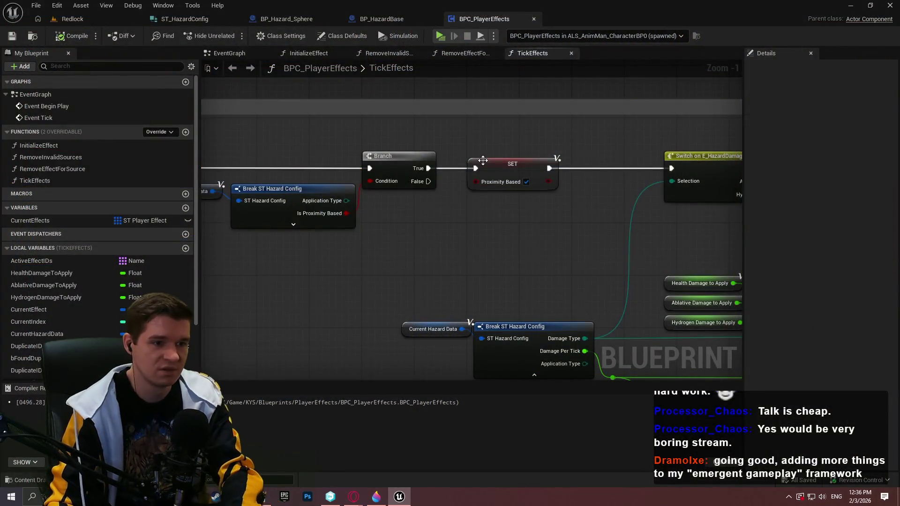
Step: Connect the Branch False output to Switch on E_HazardDamageType, bending the wire through reroute points
mouse_move(428, 181)
mouse_down()
mouse_move(725, 192)
mouse_move(533, 171)
mouse_move(552, 168)
mouse_up()
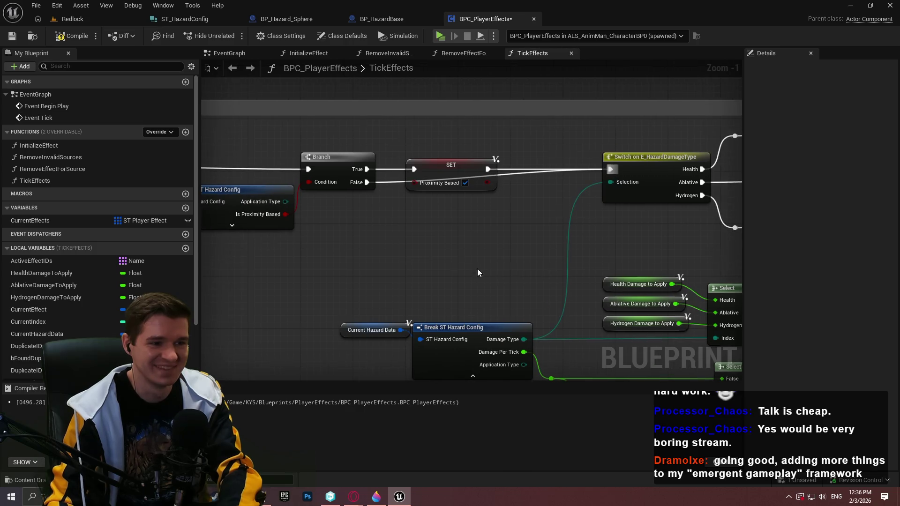
double_click(388, 182)
mouse_move(389, 182)
mouse_down()
mouse_move(442, 217)
mouse_move(414, 202)
mouse_move(488, 202)
mouse_up()
double_click(442, 200)
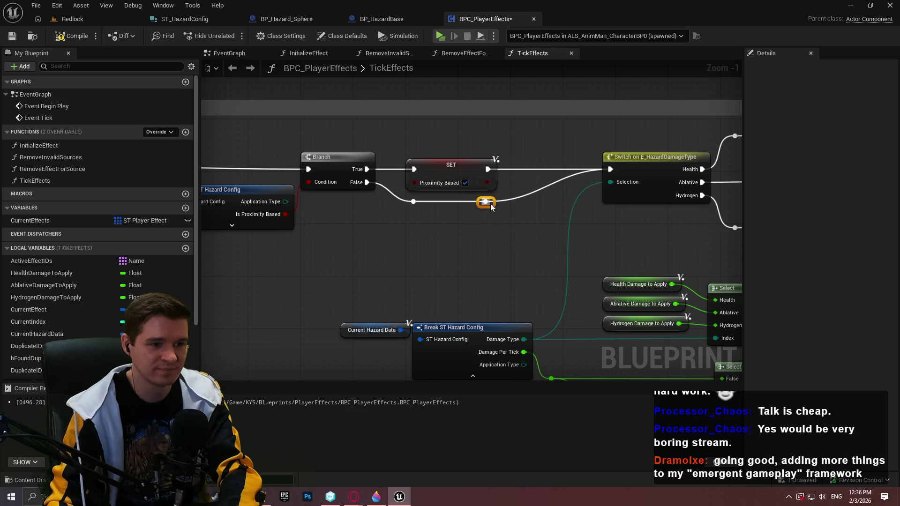
double_click(525, 169)
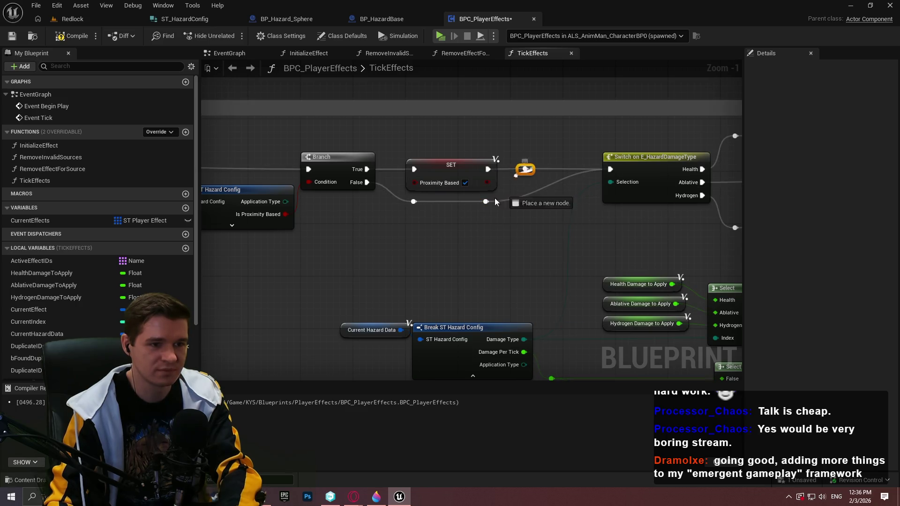
click(513, 241)
scroll(511, 249, down, 3)
scroll(454, 221, down, 6)
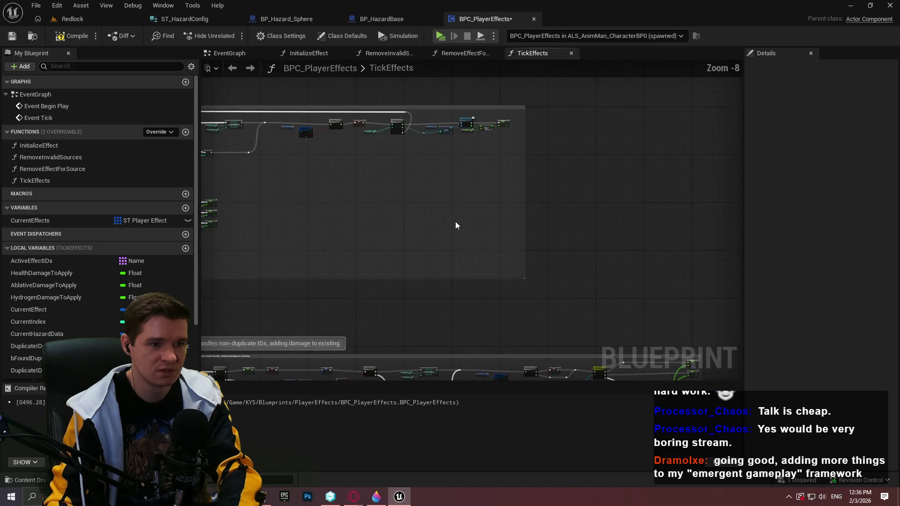
scroll(502, 171, up, 6)
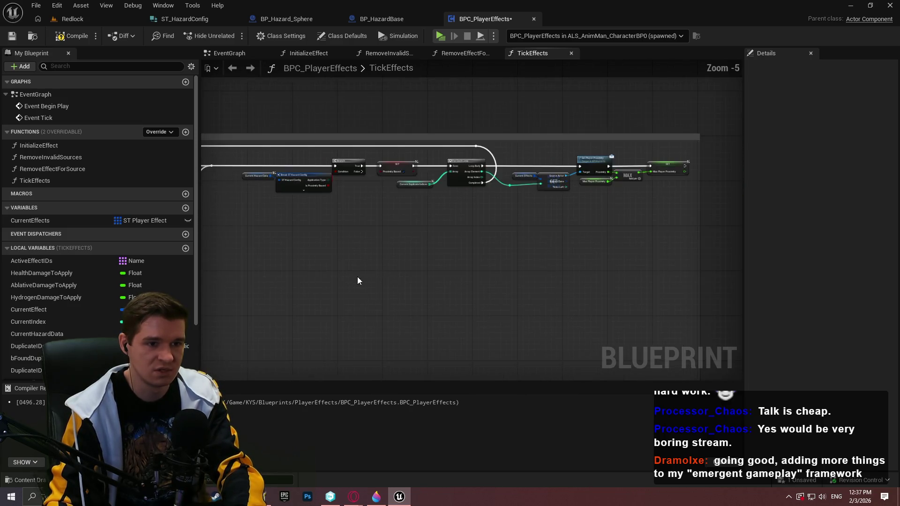
scroll(357, 276, down, 1)
drag(648, 140, 650, 234)
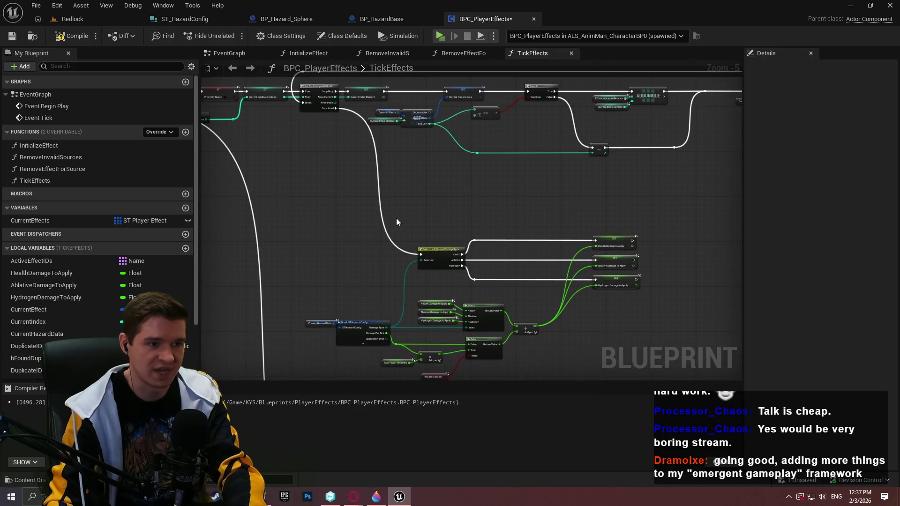
Step: Compile and save BPC_PlayerEffects, then launch a play-test of the Redlock level
mouse_move(697, 270)
mouse_down()
mouse_move(554, 223)
mouse_move(599, 267)
mouse_move(300, 157)
mouse_up()
scroll(298, 156, up, 2)
click(71, 36)
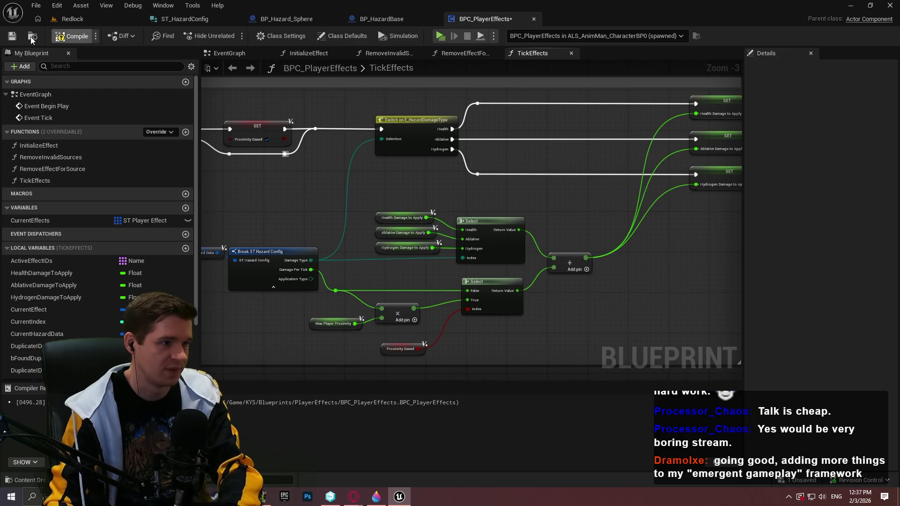
click(11, 36)
click(440, 40)
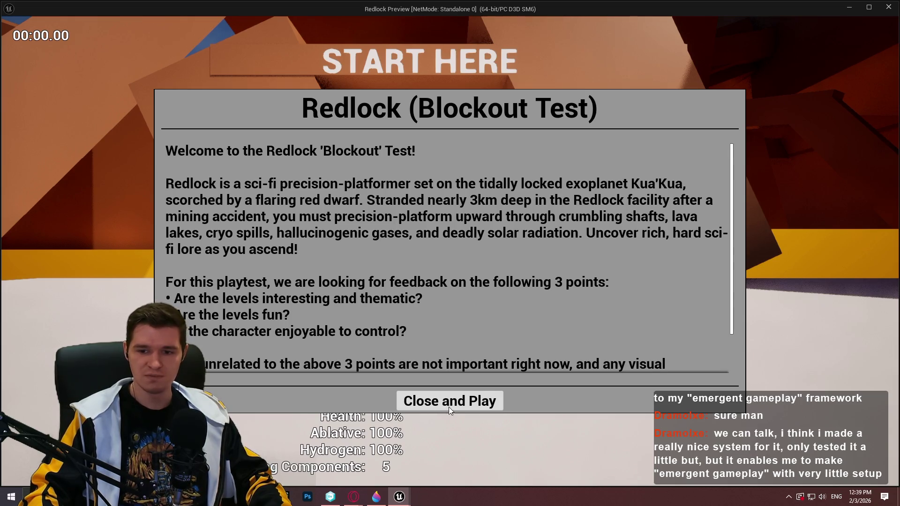
Step: Dismiss the welcome screen, walk the character forward, then switch back to the TickEffects graph
click(450, 400)
key(w)
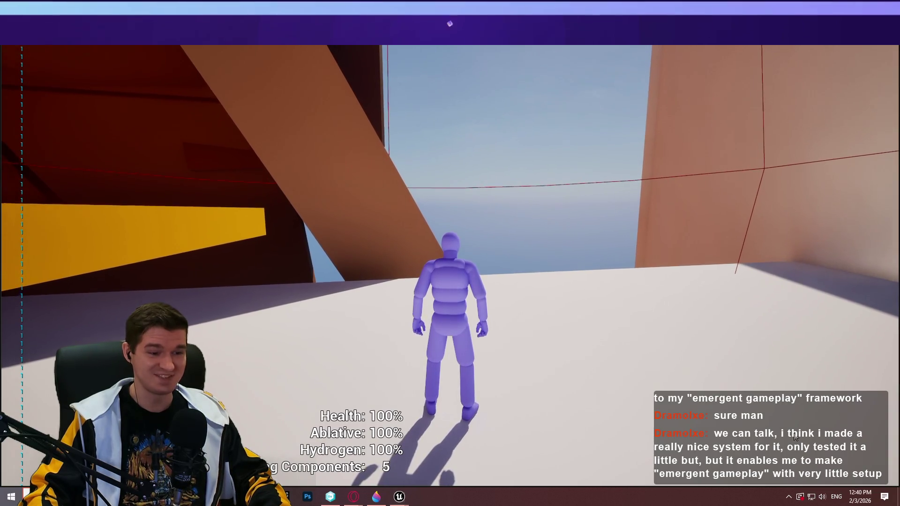
key(super)
key(Escape)
key(alt+Tab)
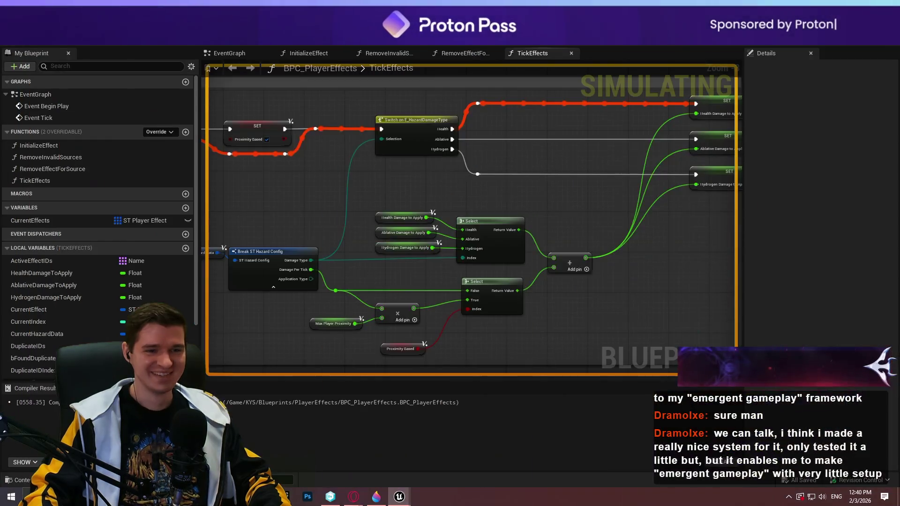
Step: Add a breakpoint on the Health Damage SET node
mouse_move(587, 210)
mouse_down()
mouse_move(210, 289)
mouse_move(493, 202)
mouse_move(594, 223)
mouse_move(571, 163)
mouse_move(668, 171)
mouse_up()
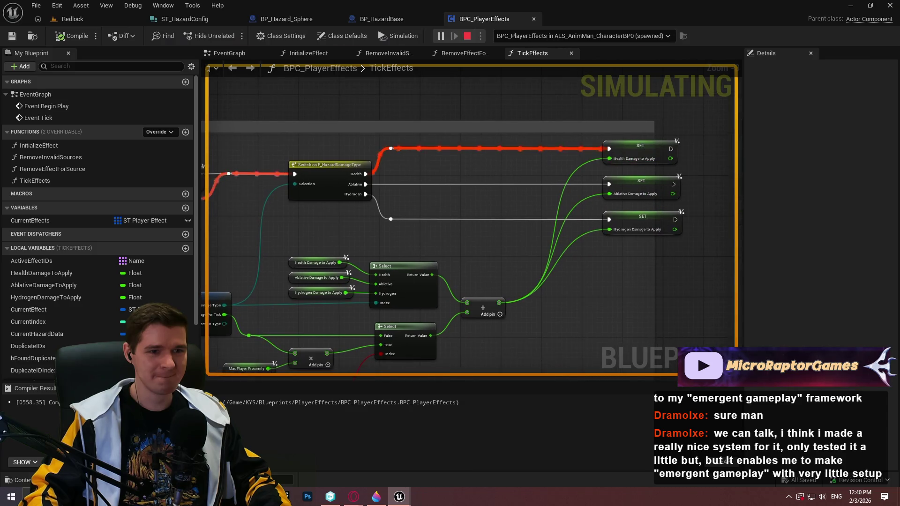
right_click(647, 158)
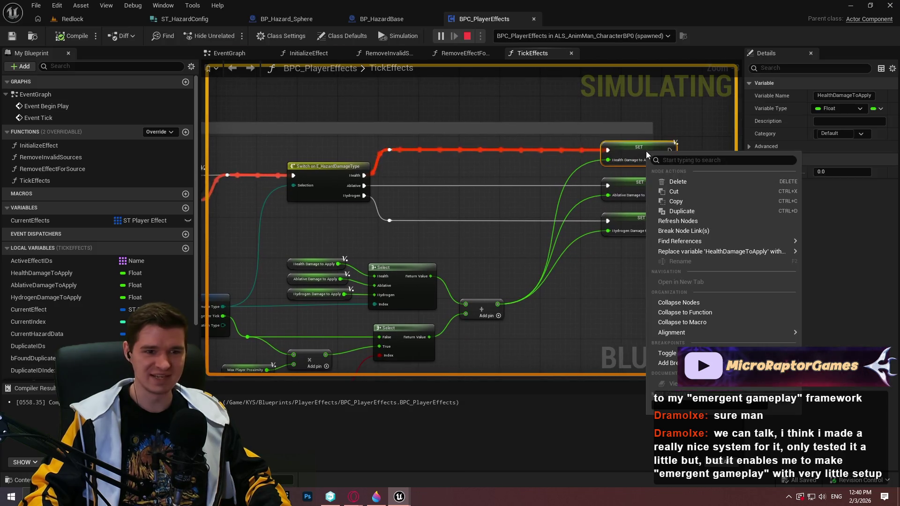
click(689, 362)
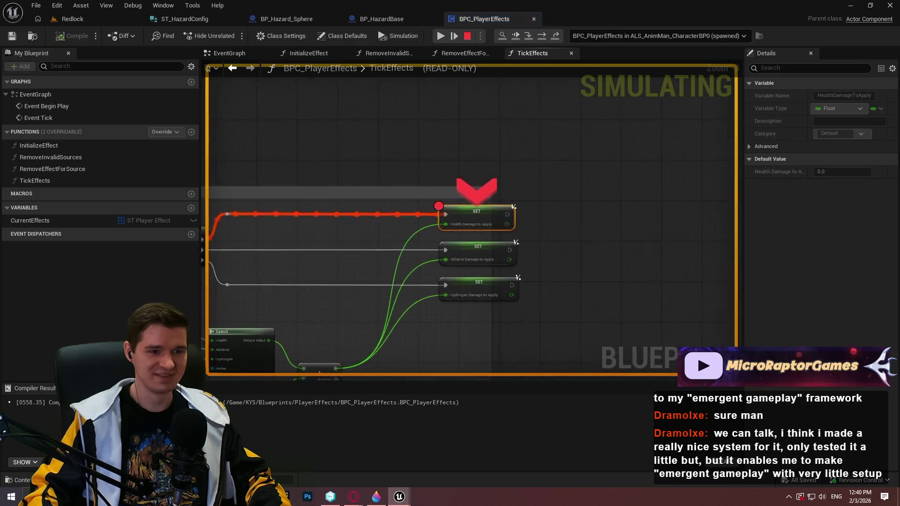
scroll(503, 224, up, 2)
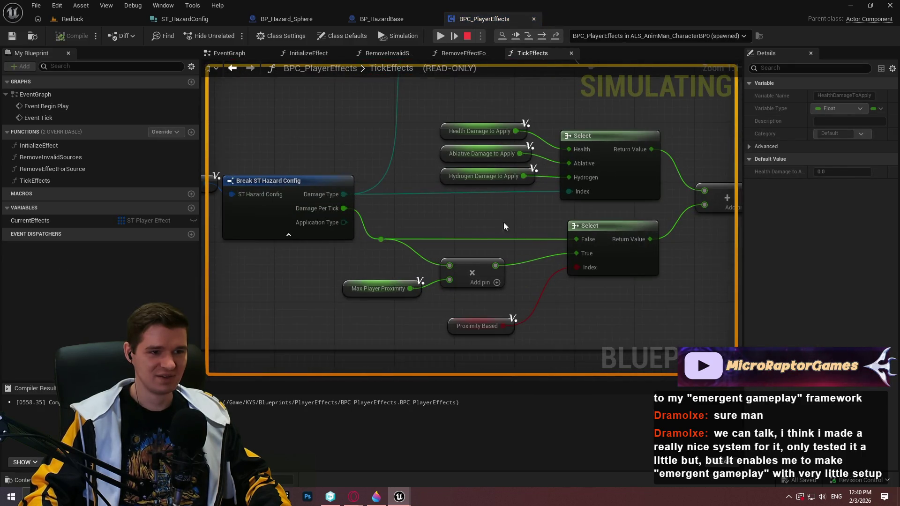
scroll(531, 233, up, 2)
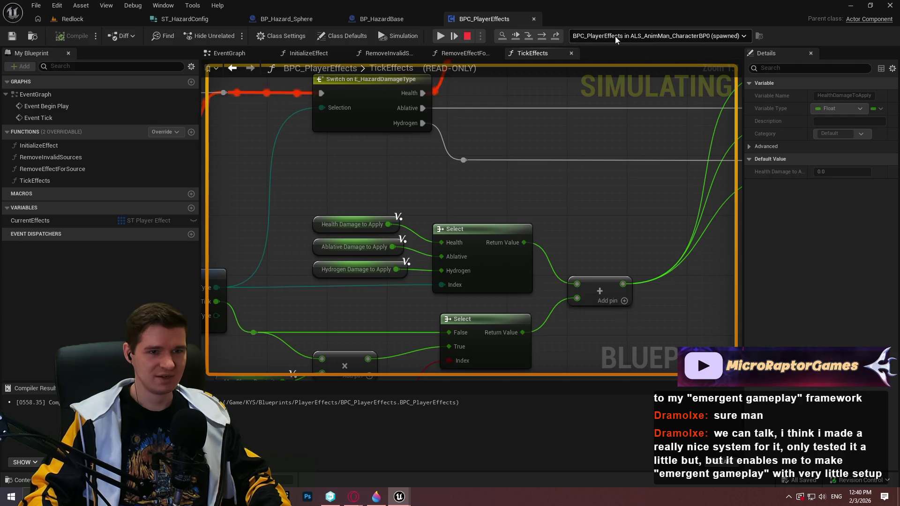
scroll(622, 128, down, 3)
Step: Move the breakpoint from the Health Damage SET node to the damage-type Switch node
right_click(365, 180)
click(407, 261)
right_click(665, 158)
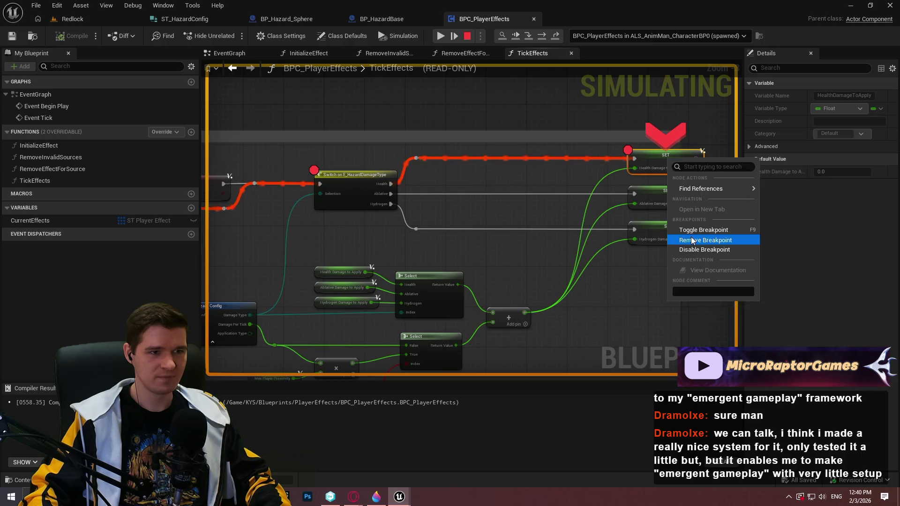
click(686, 235)
Step: Step past the breakpoint, resume the simulation, then stop the play session
click(448, 38)
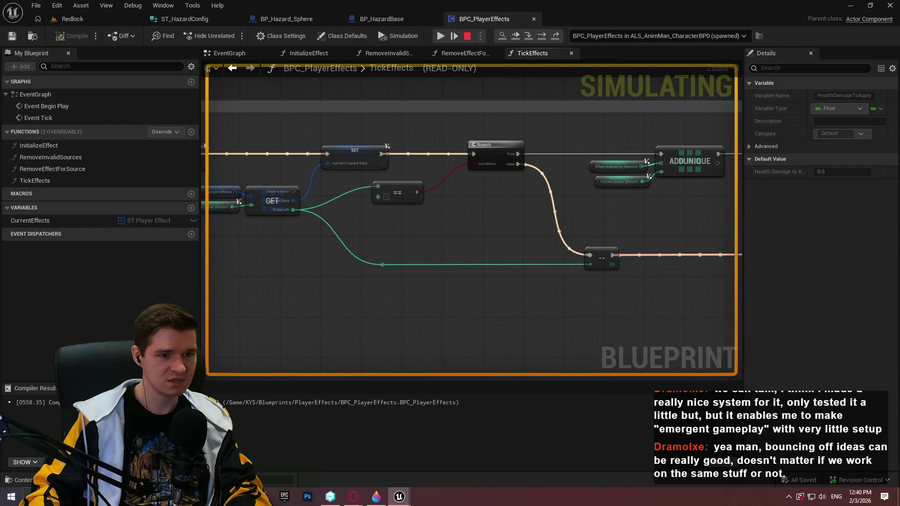
scroll(439, 202, down, 6)
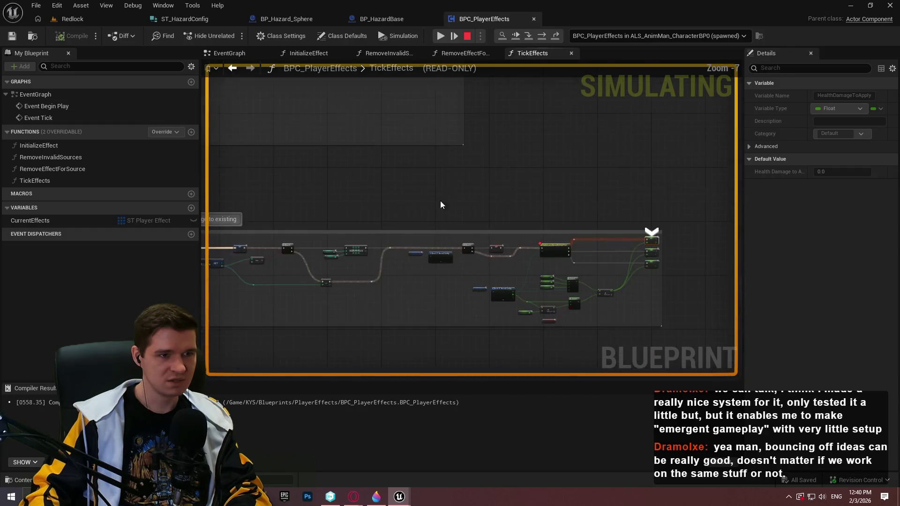
scroll(345, 226, up, 4)
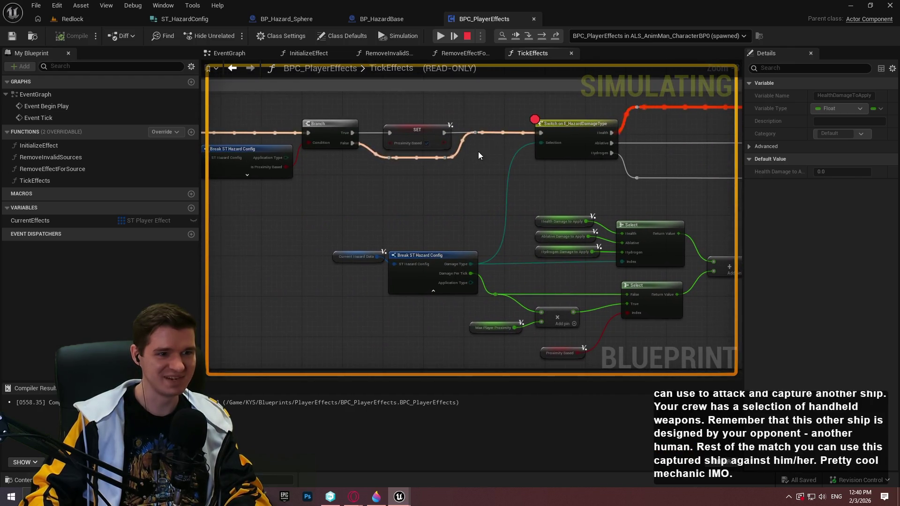
click(441, 36)
click(467, 36)
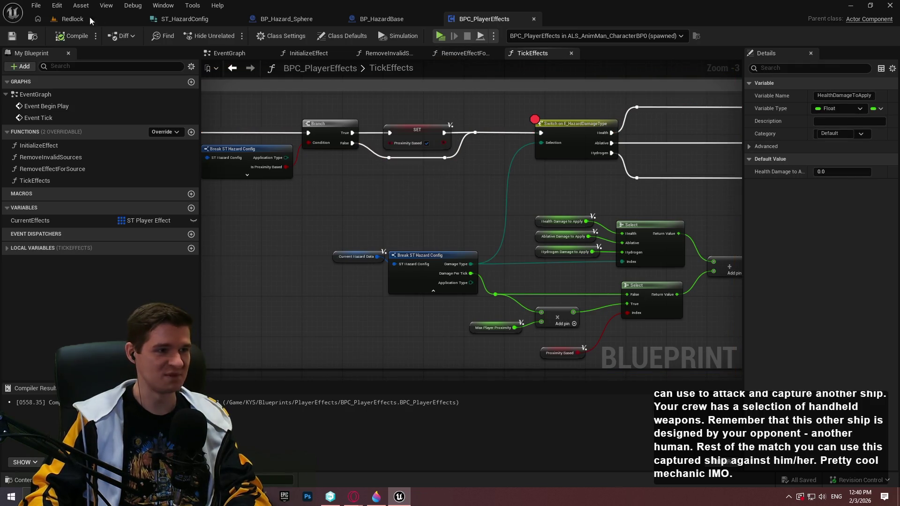
click(72, 19)
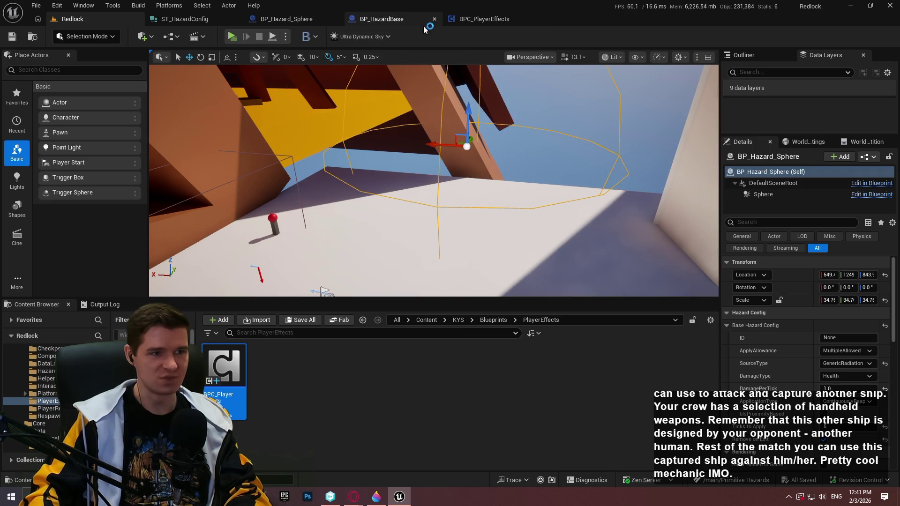
click(476, 17)
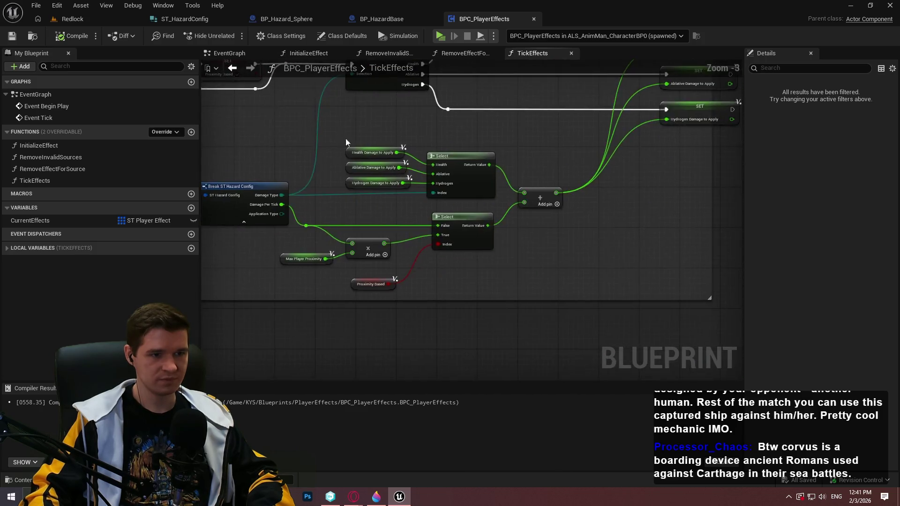
Step: Paste Get Player Proximity and wire its Proximity into a SET Max Player Proximity node
key(ctrl+v)
scroll(390, 202, up, 5)
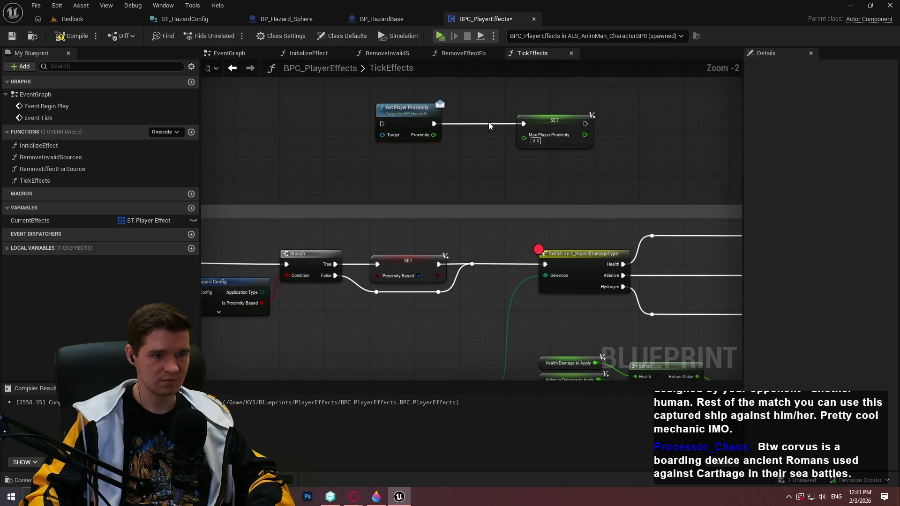
drag(524, 137, 402, 136)
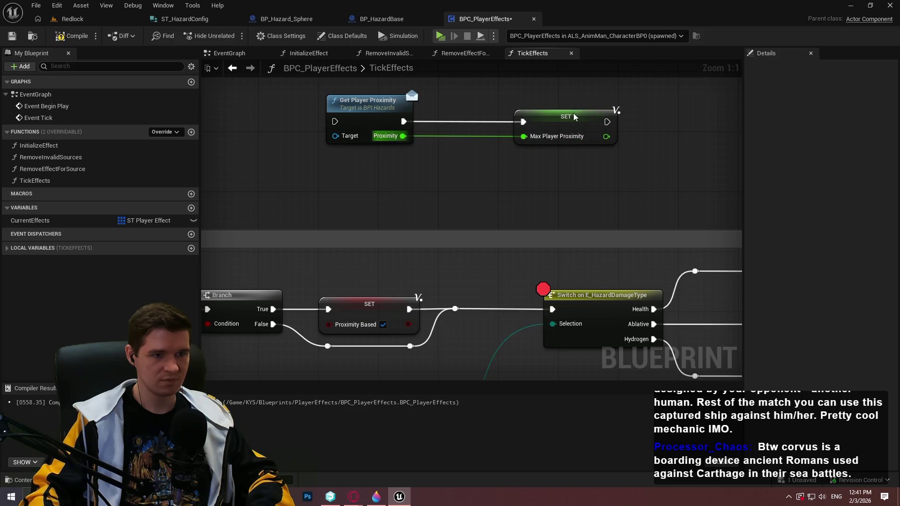
drag(574, 117, 486, 117)
click(375, 265)
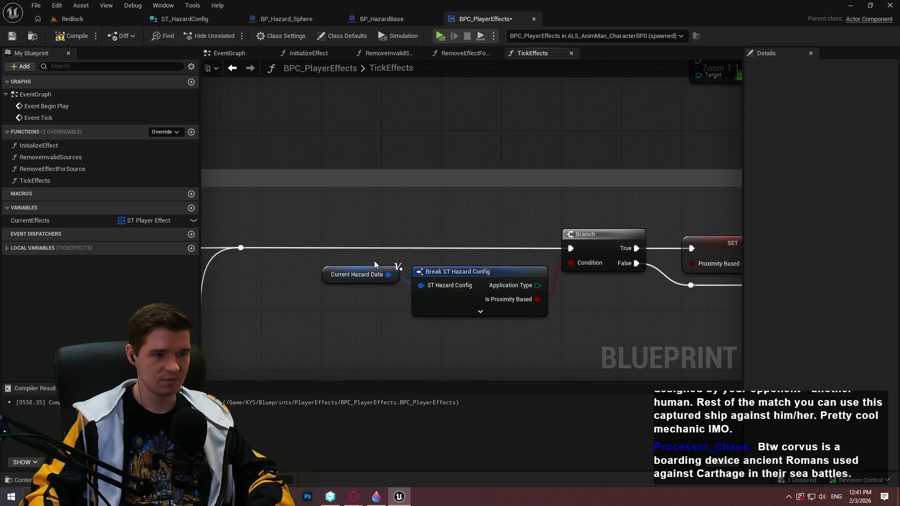
click(349, 273)
click(401, 130)
Step: Paste a current-effect GET and wire its Source Actor into Get Player Proximity's Target
scroll(366, 217, down, 4)
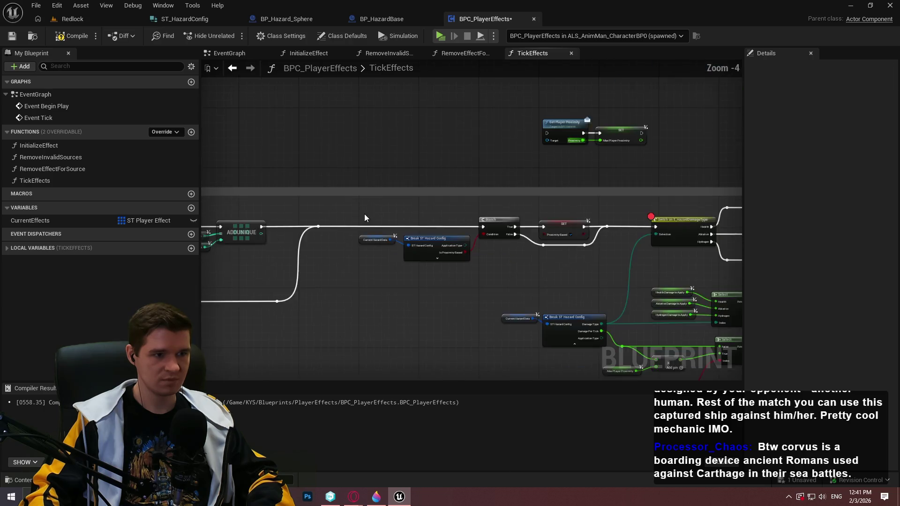
scroll(323, 224, up, 3)
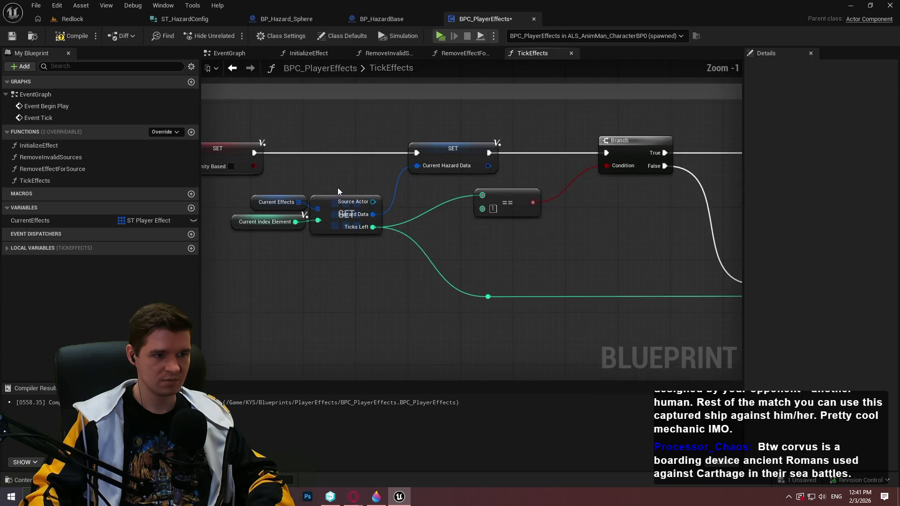
scroll(333, 237, down, 3)
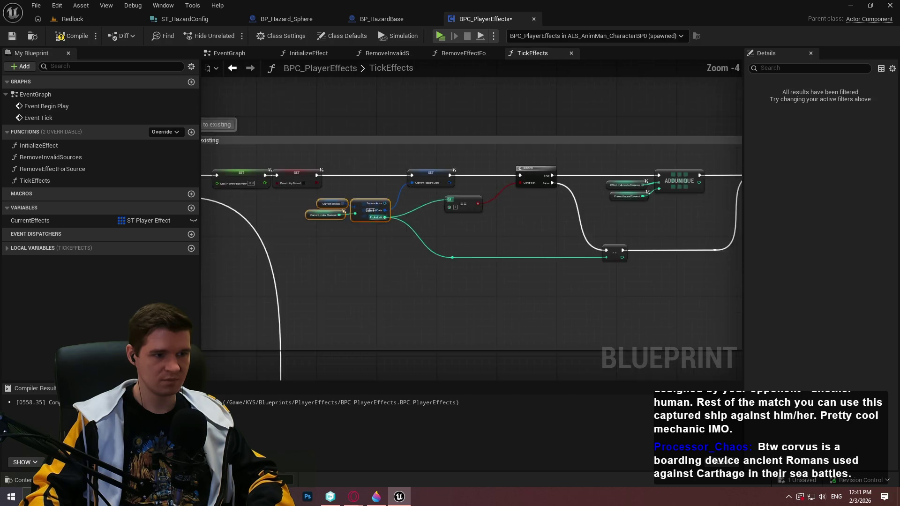
scroll(544, 169, up, 4)
key(ctrl+v)
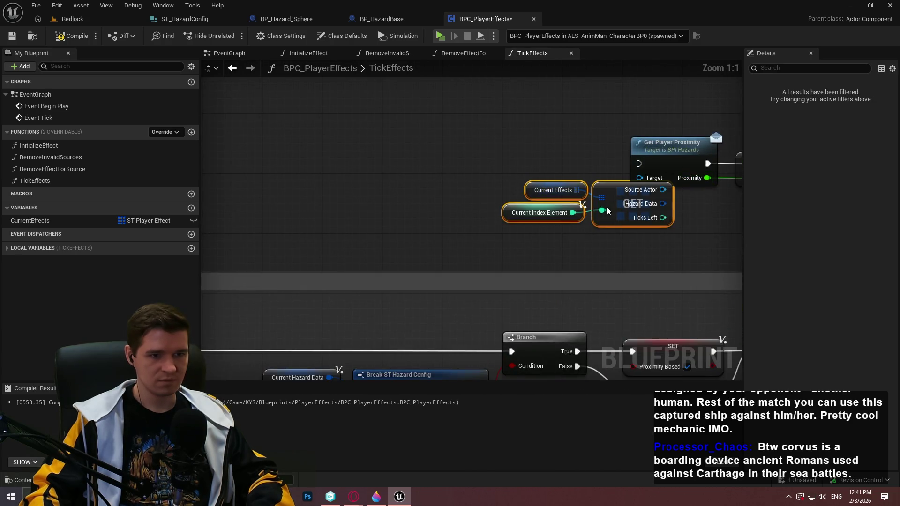
drag(662, 190, 639, 178)
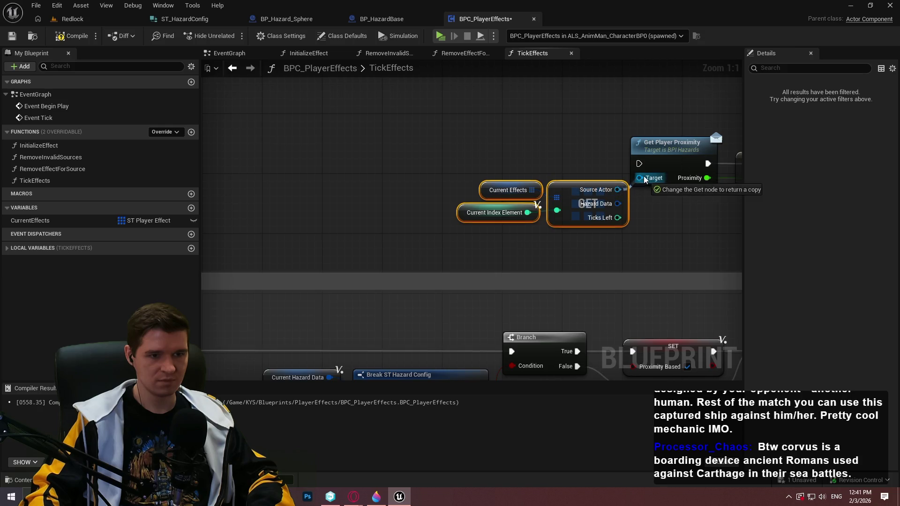
Step: Run execution from Proximity Based SET through the proximity nodes into the Switch, deleting the leftover reroute
scroll(639, 178, down, 2)
mouse_move(517, 158)
mouse_down()
mouse_move(578, 279)
mouse_move(572, 298)
mouse_up()
scroll(617, 276, down, 2)
scroll(500, 97, up, 3)
mouse_move(499, 97)
mouse_down()
mouse_move(519, 152)
mouse_move(455, 276)
mouse_move(438, 297)
mouse_move(431, 294)
mouse_move(526, 303)
mouse_move(519, 299)
mouse_up()
drag(451, 312, 419, 282)
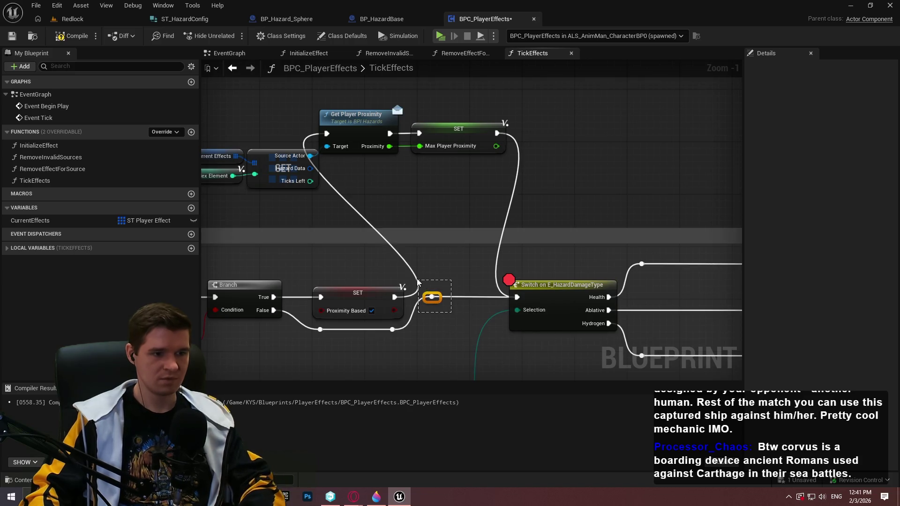
key(Delete)
Step: Shift the damage nodes right, move the proximity nodes into the main row, and lower the False-wire reroute knots
scroll(609, 260, down, 4)
mouse_move(610, 261)
mouse_down()
mouse_move(346, 145)
mouse_move(300, 143)
mouse_move(320, 161)
mouse_up()
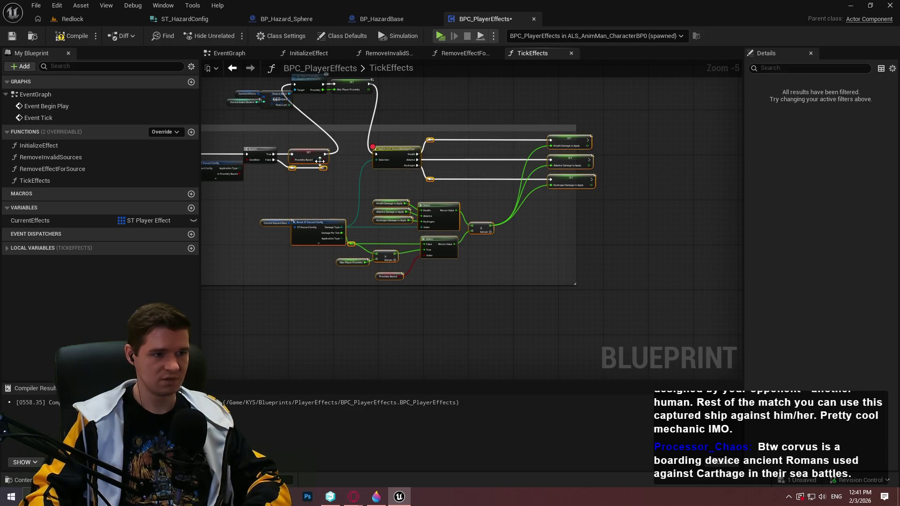
drag(408, 160, 544, 156)
mouse_move(371, 126)
mouse_down()
mouse_move(448, 165)
mouse_move(304, 112)
mouse_move(536, 204)
mouse_move(492, 193)
mouse_up()
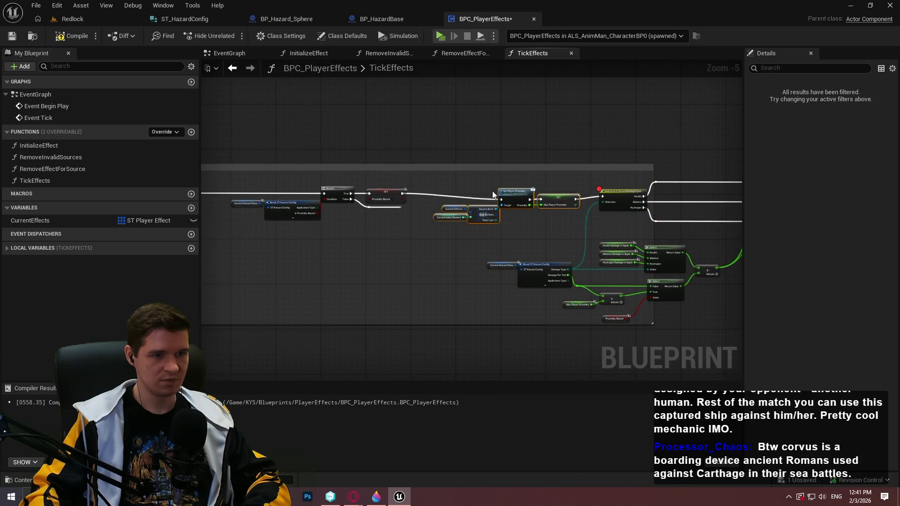
scroll(489, 190, up, 3)
click(349, 224)
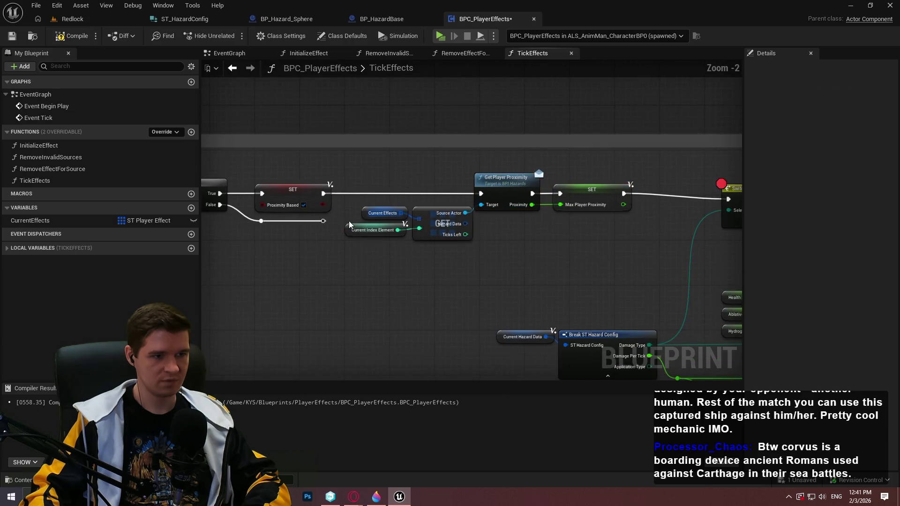
drag(261, 222, 270, 259)
click(359, 259)
drag(324, 255, 328, 257)
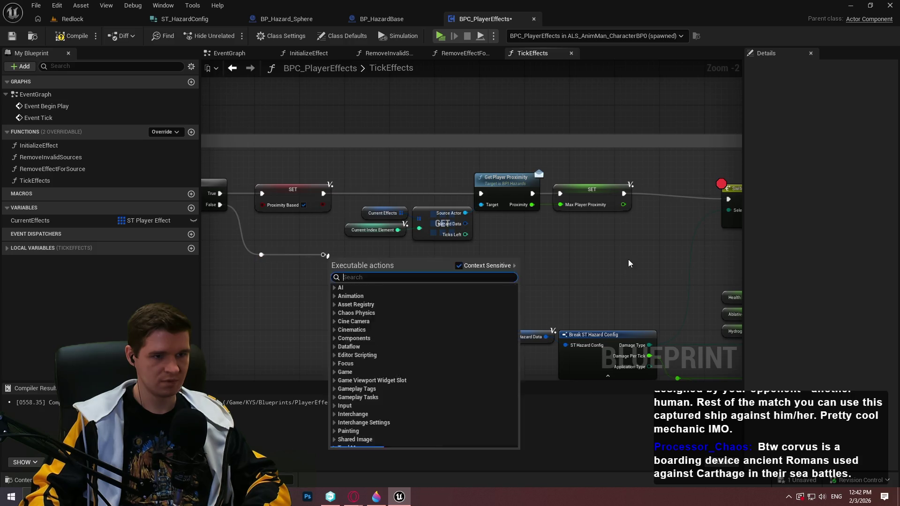
Step: Join the Branch's False path into the Switch's execution wire through a new reroute knot
scroll(507, 218, down, 3)
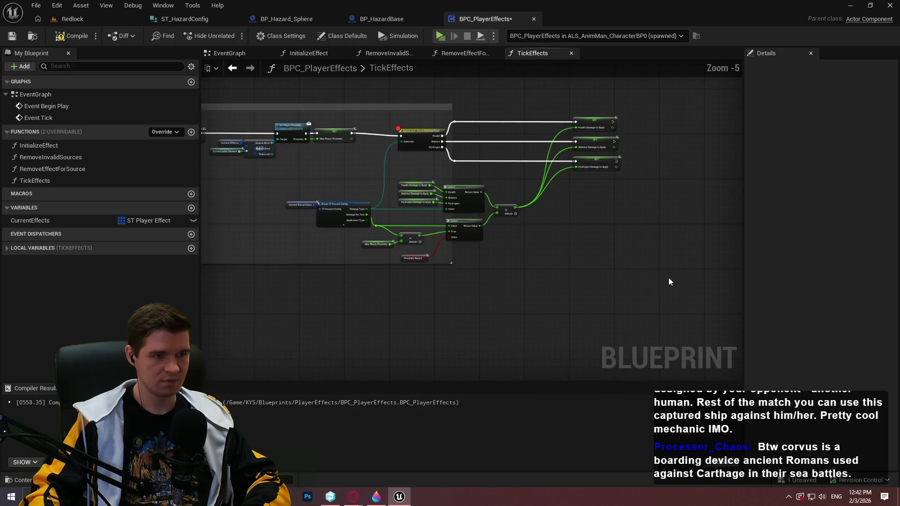
mouse_move(712, 301)
mouse_down()
mouse_move(445, 164)
mouse_move(365, 139)
mouse_up()
scroll(474, 142, up, 2)
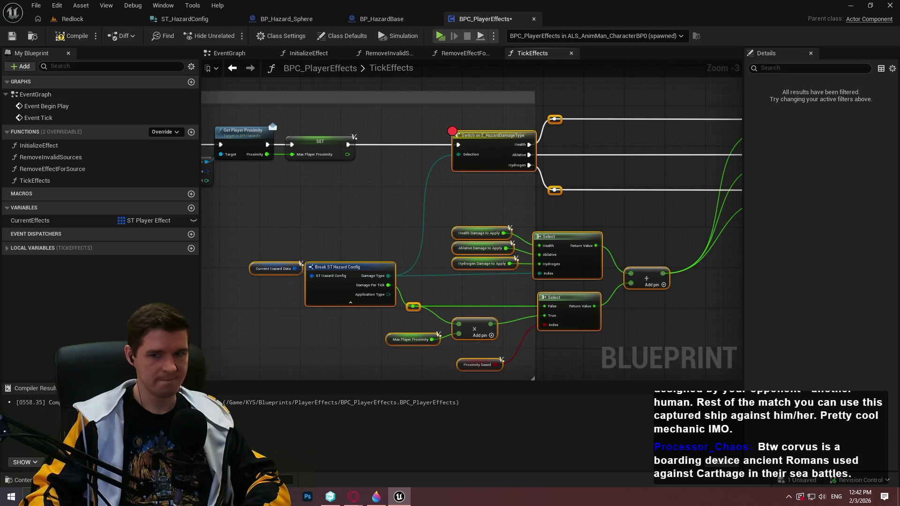
drag(359, 200, 471, 214)
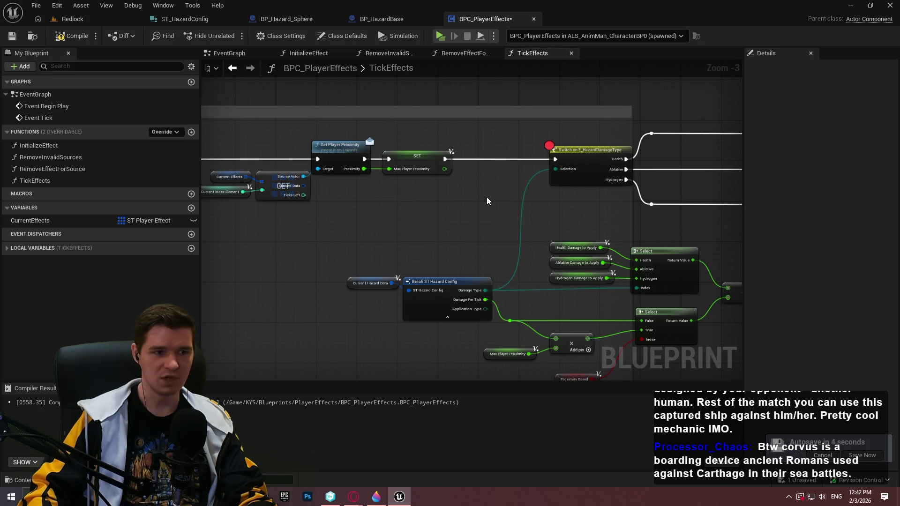
scroll(486, 200, up, 3)
scroll(471, 262, down, 2)
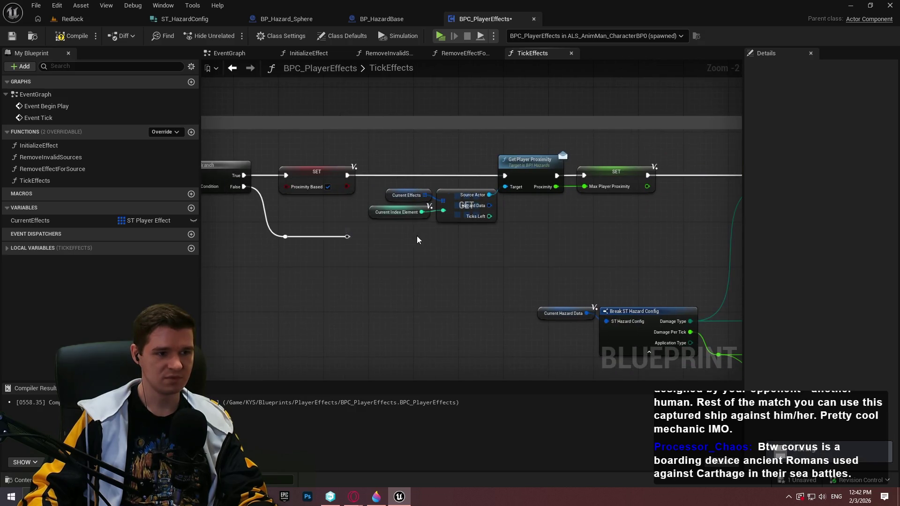
mouse_move(351, 235)
mouse_down()
mouse_move(707, 236)
mouse_move(475, 247)
mouse_up()
mouse_move(474, 244)
mouse_down()
mouse_move(561, 193)
mouse_move(551, 194)
mouse_up()
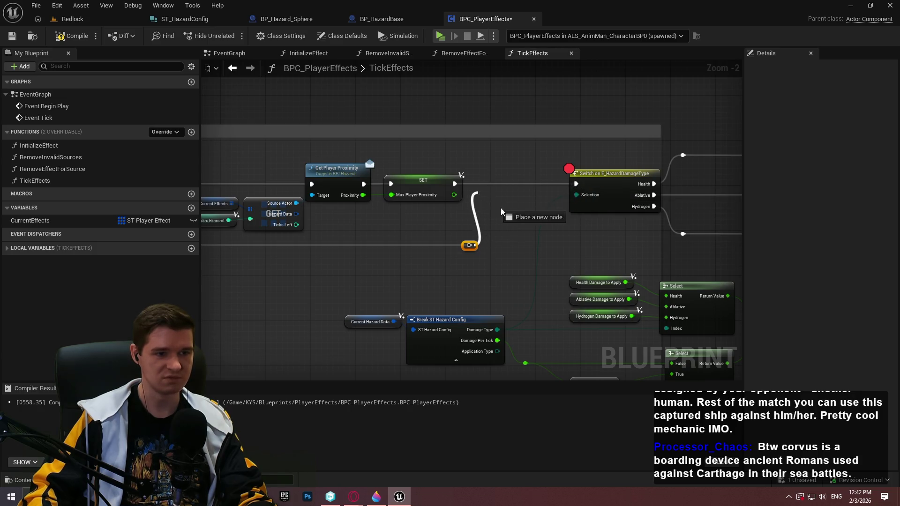
drag(501, 211, 490, 192)
double_click(492, 184)
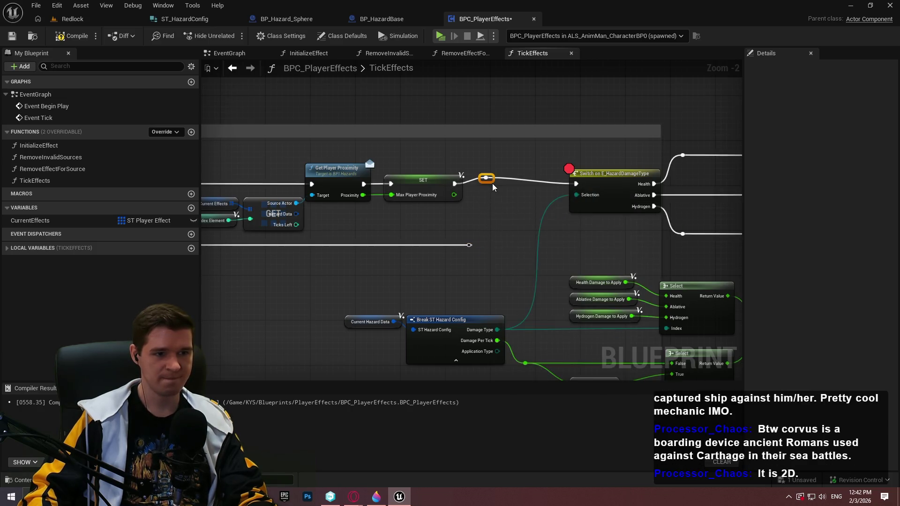
mouse_move(491, 183)
mouse_down()
mouse_move(478, 255)
mouse_move(475, 245)
mouse_up()
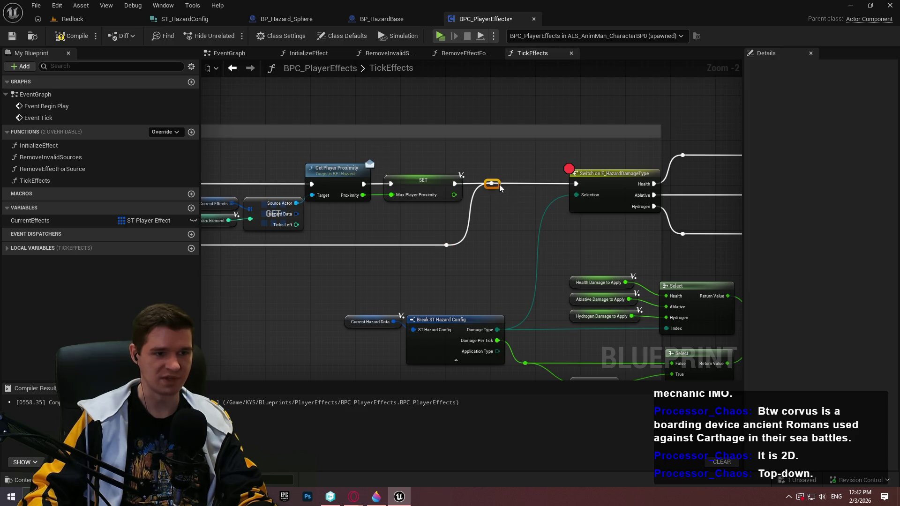
mouse_move(480, 255)
mouse_down()
mouse_move(445, 243)
mouse_move(324, 245)
mouse_up()
Step: Remove the breakpoint from the damage-type Switch node, then compile and save BPC_PlayerEffects
right_click(456, 171)
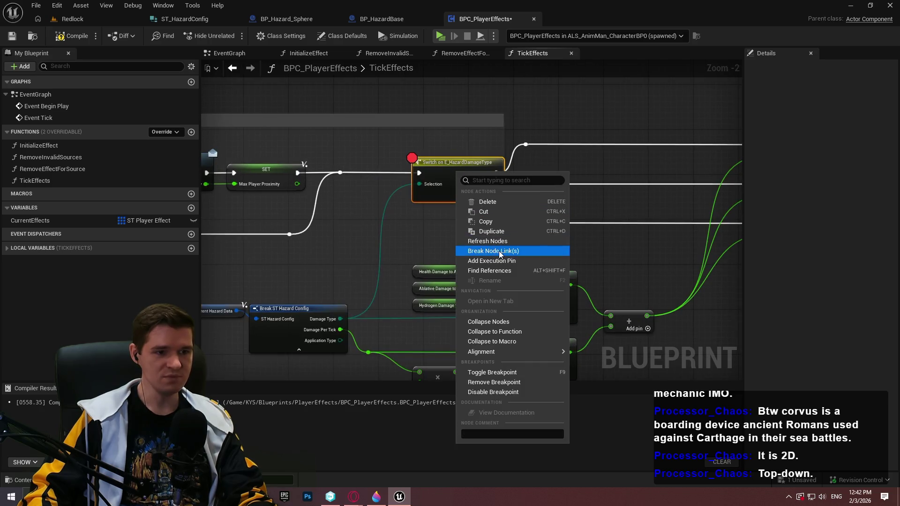
click(464, 240)
scroll(465, 240, down, 2)
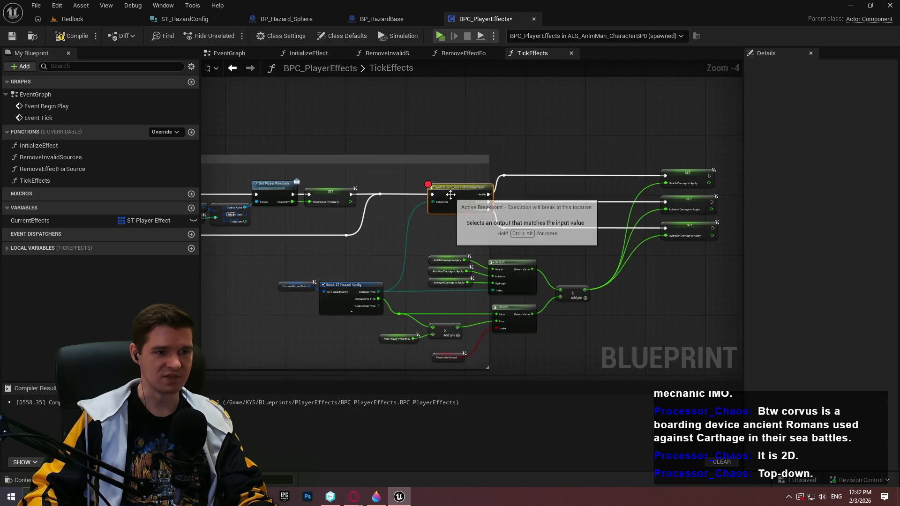
right_click(450, 194)
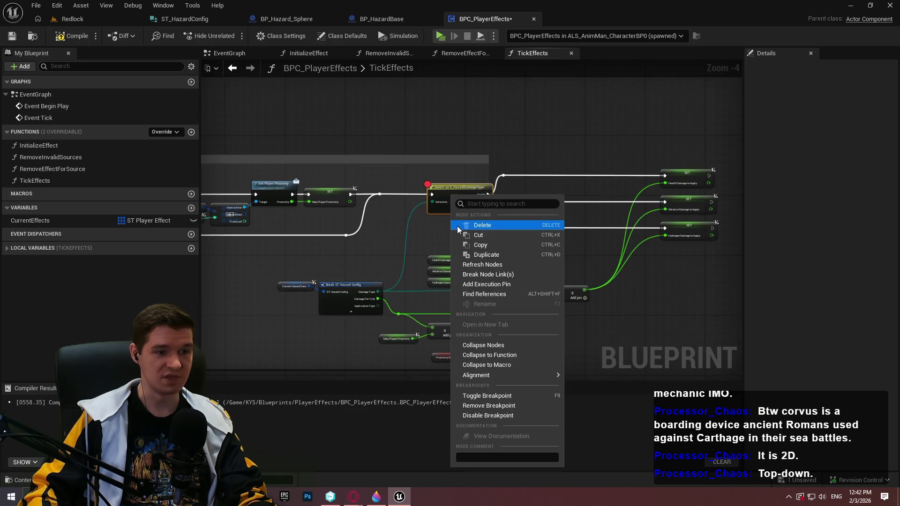
click(494, 406)
mouse_move(492, 357)
mouse_down()
mouse_move(443, 258)
mouse_move(723, 241)
mouse_move(684, 234)
mouse_up()
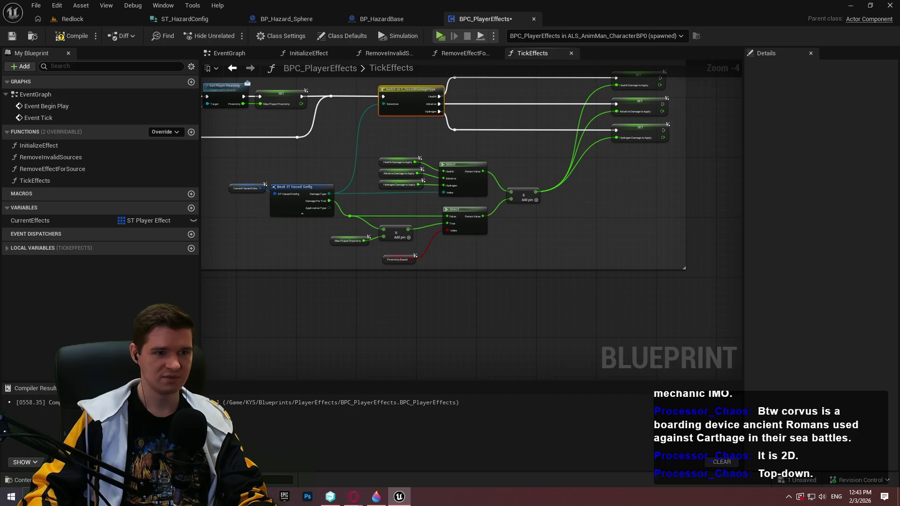
scroll(612, 302, down, 2)
scroll(582, 277, up, 4)
scroll(479, 242, down, 3)
scroll(498, 240, up, 3)
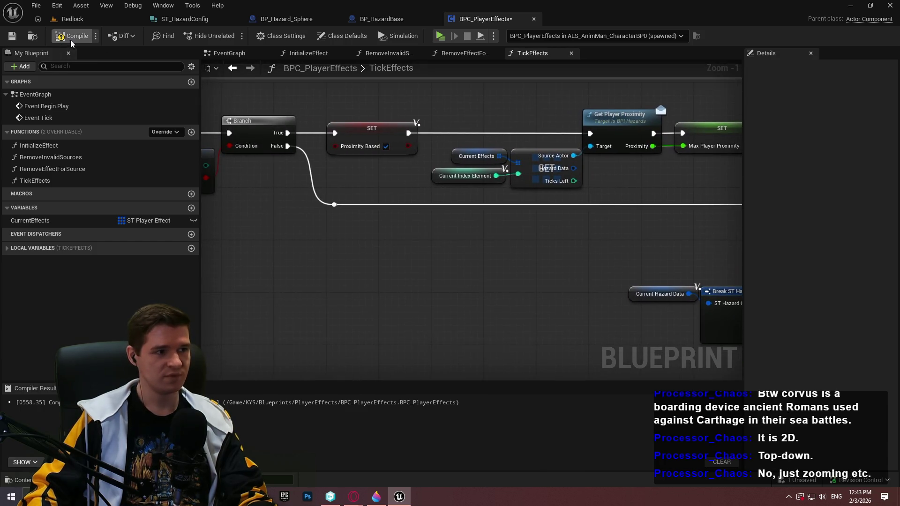
click(12, 36)
Step: Hide the Application Type pin on the first two Break ST Hazard Config nodes
drag(344, 237, 563, 223)
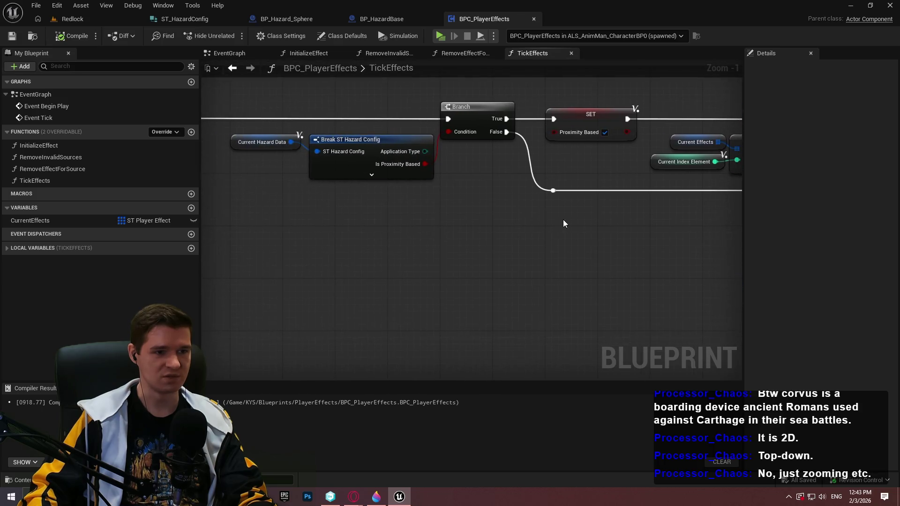
scroll(498, 193, up, 1)
drag(458, 178, 583, 183)
click(539, 174)
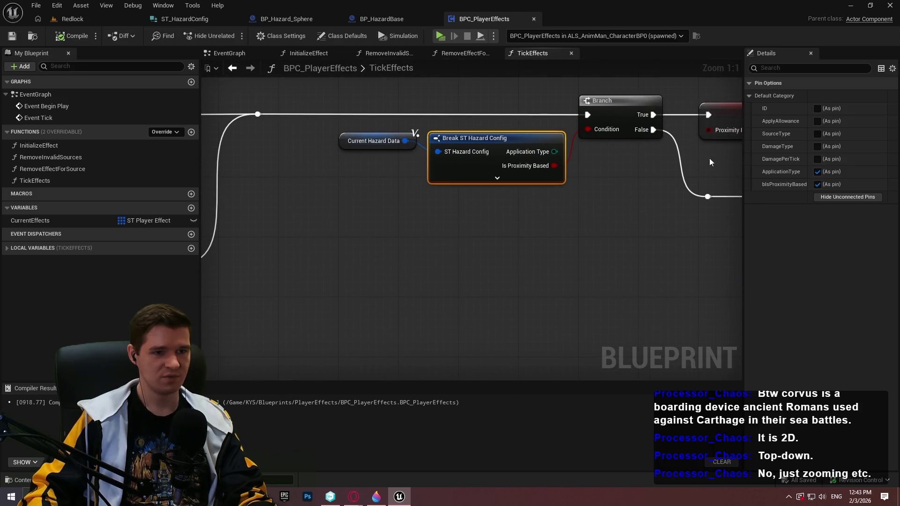
click(817, 172)
scroll(534, 211, down, 6)
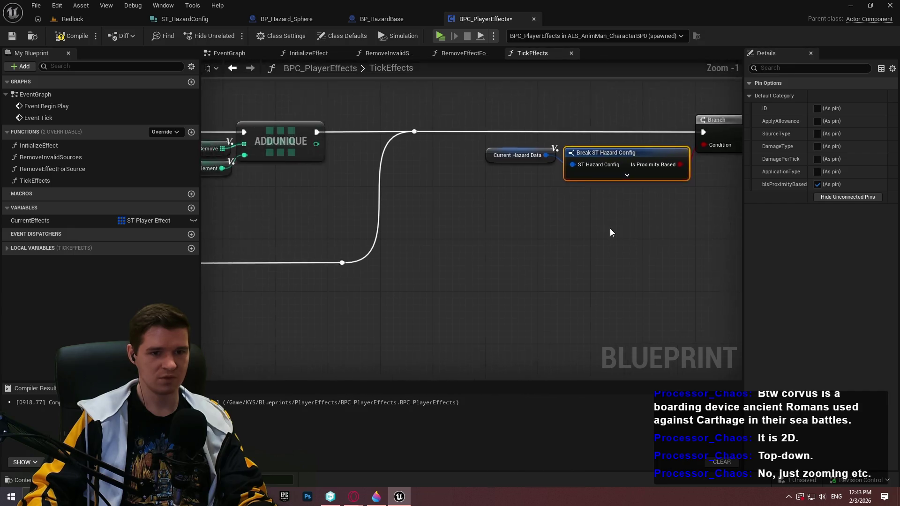
scroll(487, 218, down, 2)
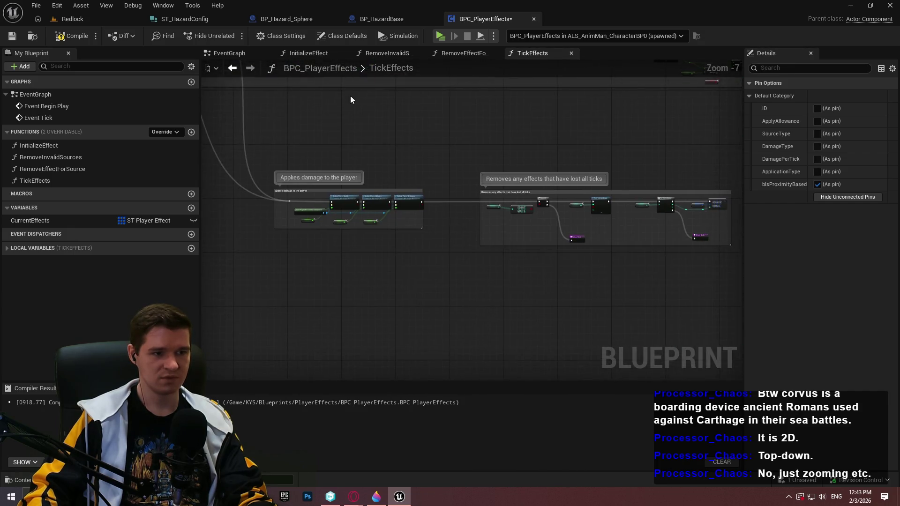
mouse_move(545, 161)
mouse_down()
mouse_move(544, 298)
mouse_move(407, 323)
mouse_move(262, 314)
mouse_up()
scroll(421, 258, up, 7)
click(413, 227)
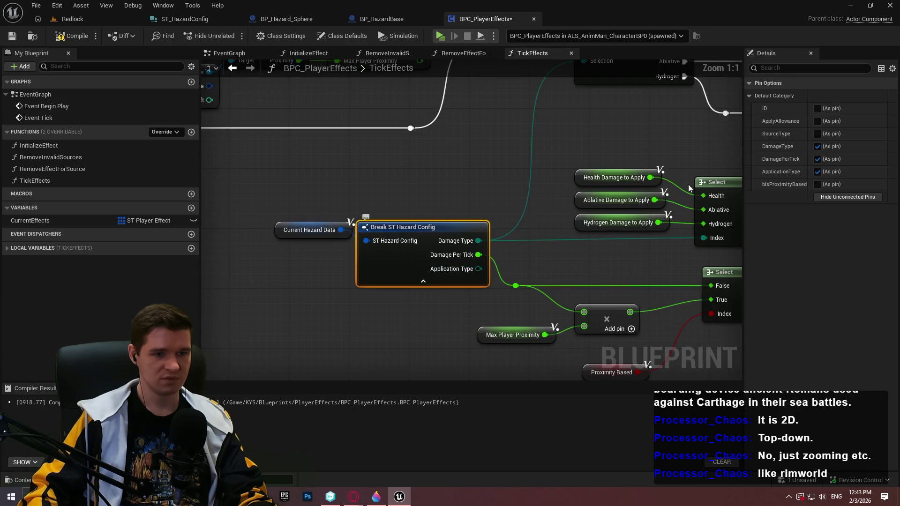
click(817, 171)
scroll(490, 216, down, 2)
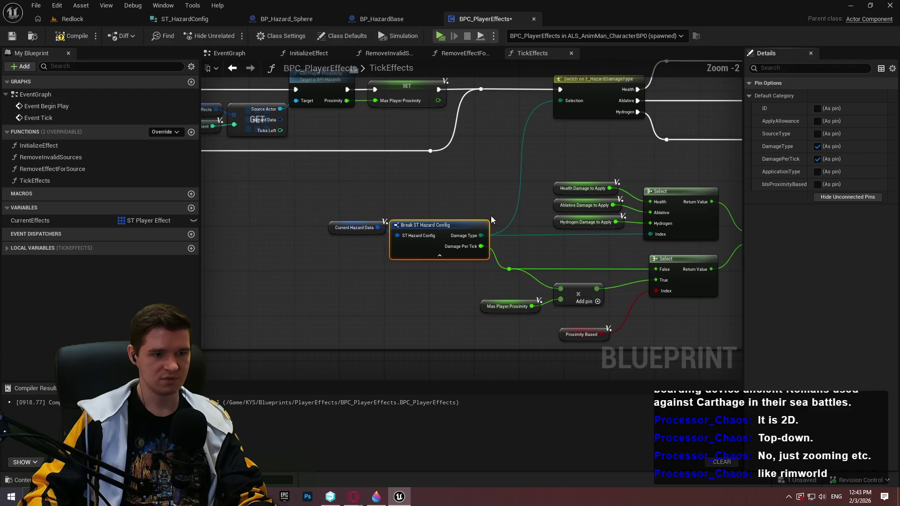
scroll(431, 200, down, 4)
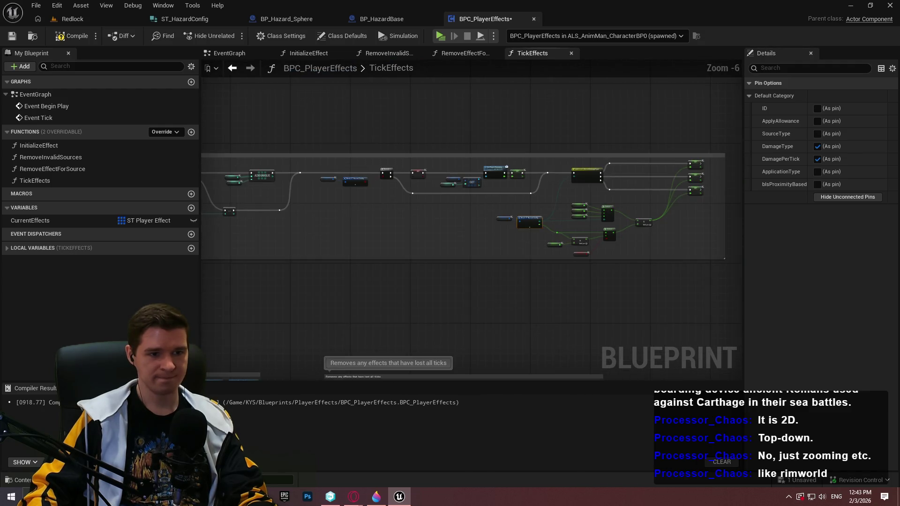
Step: Hide Application Type on three more Break ST Hazard Config nodes, exposing ApplyAllowance on the last
drag(739, 375, 498, 206)
scroll(599, 156, up, 3)
scroll(492, 231, down, 2)
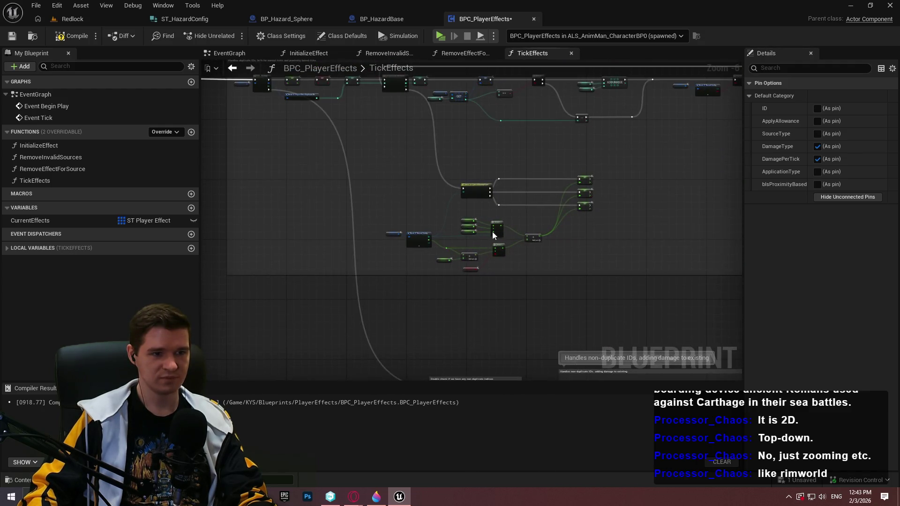
scroll(396, 275, up, 3)
drag(608, 246, 200, 326)
click(287, 150)
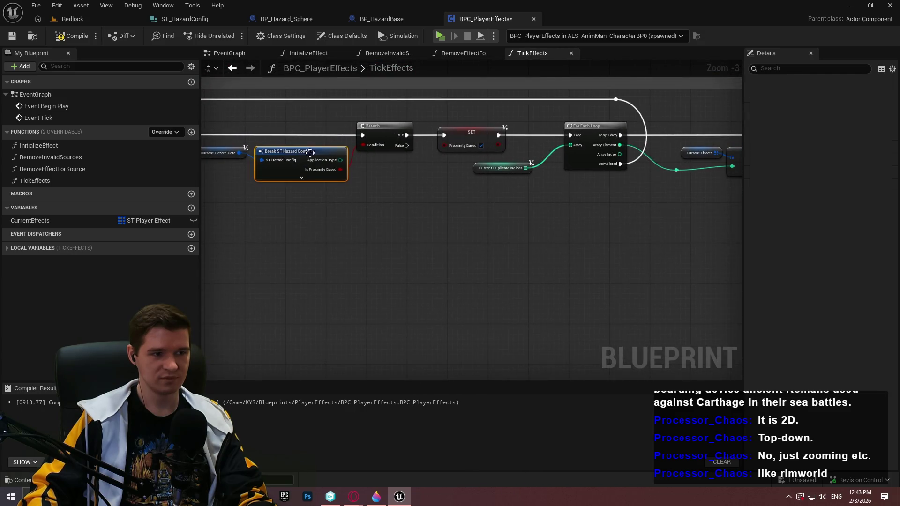
click(816, 171)
mouse_move(407, 236)
mouse_down()
mouse_move(373, 244)
mouse_move(411, 297)
mouse_move(352, 149)
mouse_up()
scroll(564, 194, down, 5)
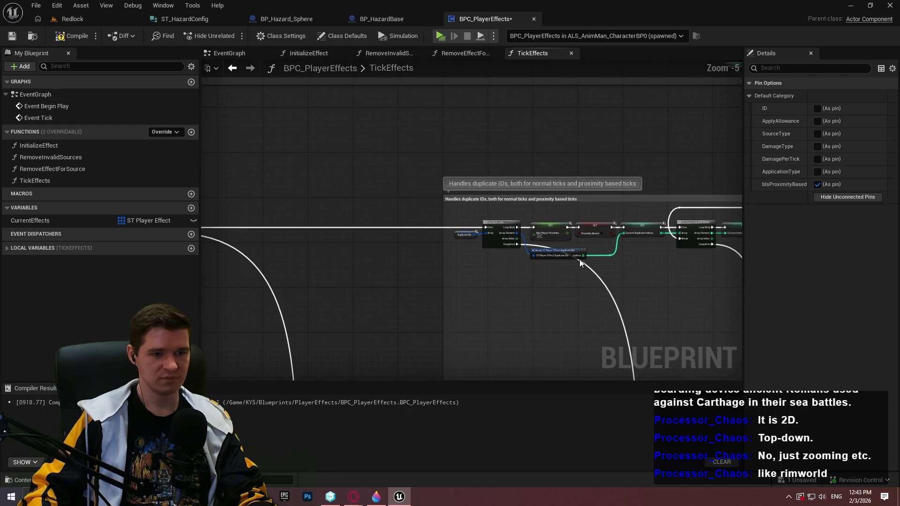
scroll(541, 221, up, 4)
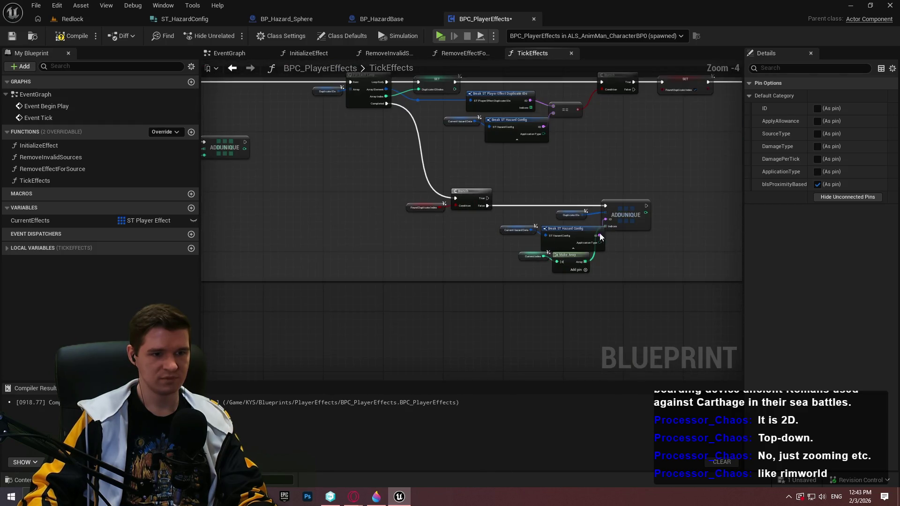
click(817, 172)
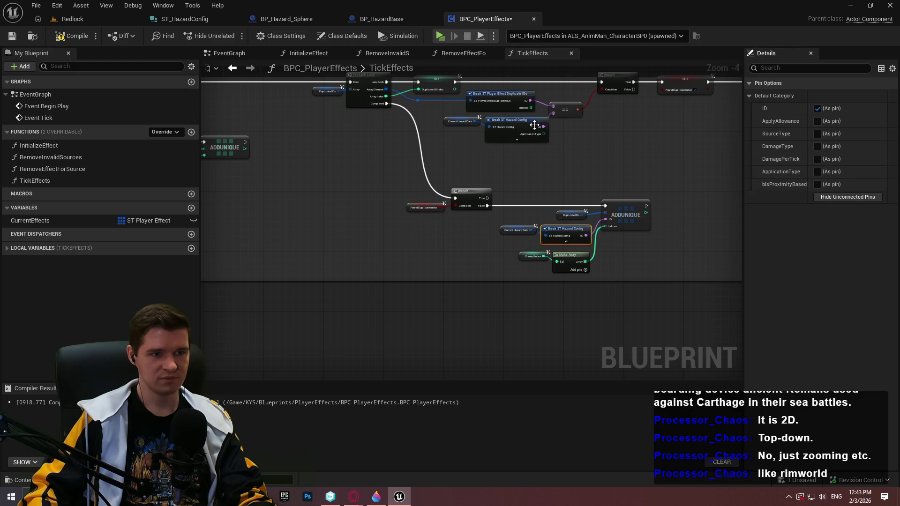
click(817, 171)
scroll(636, 170, down, 1)
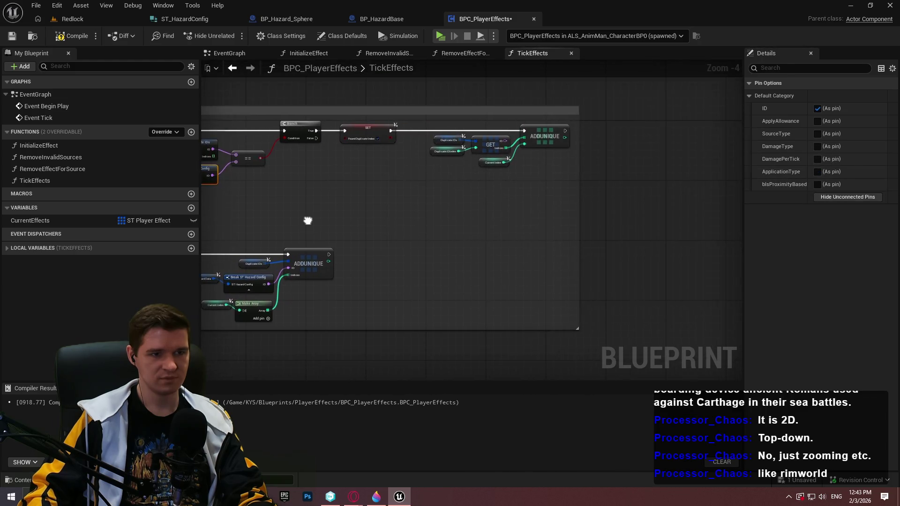
scroll(480, 194, up, 3)
click(817, 121)
Step: Compile and save BPC_PlayerEffects, then return to the Redlock level editor
scroll(371, 249, down, 5)
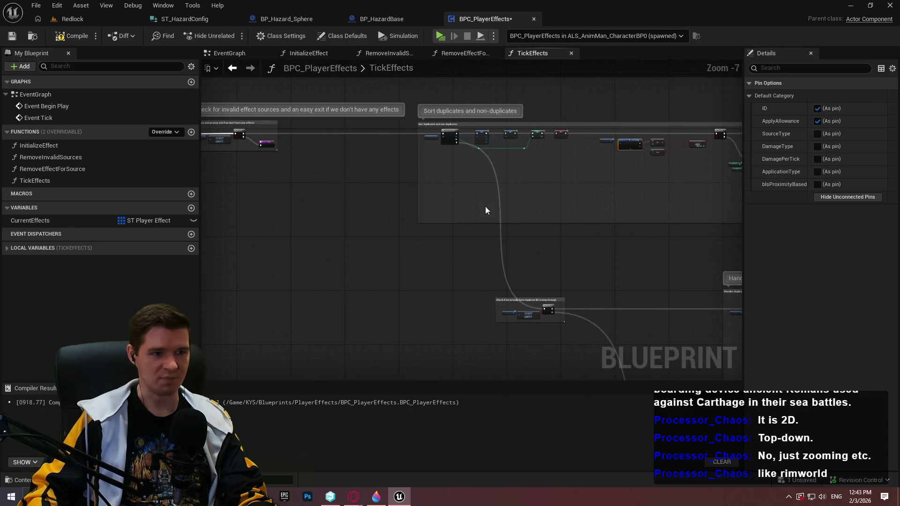
scroll(652, 263, down, 1)
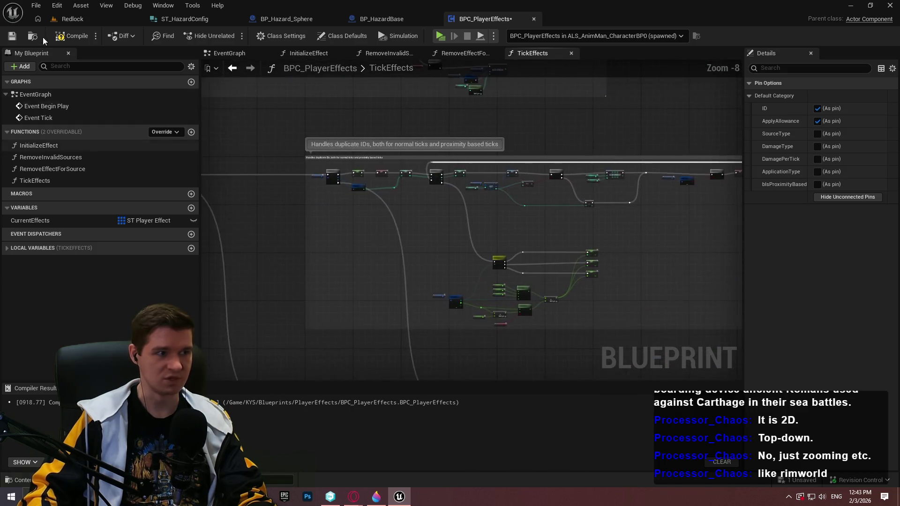
click(47, 38)
click(12, 35)
scroll(625, 260, up, 1)
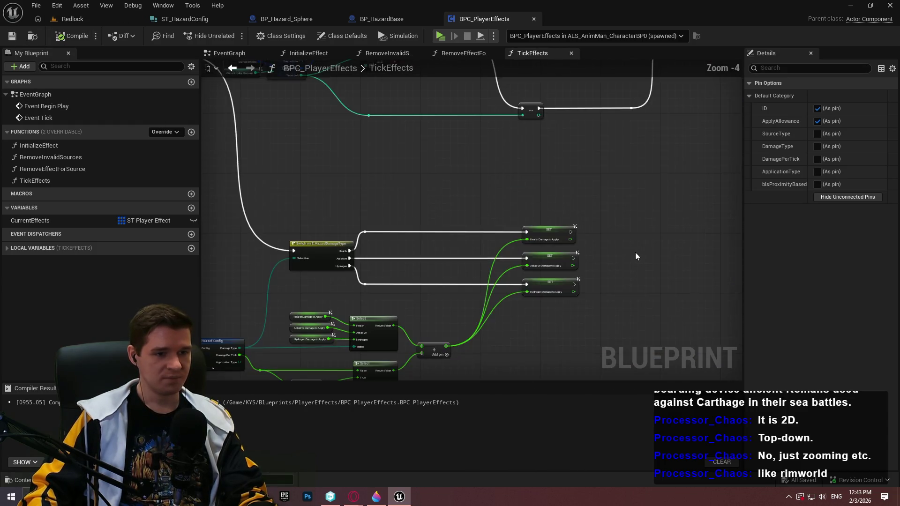
scroll(472, 161, up, 4)
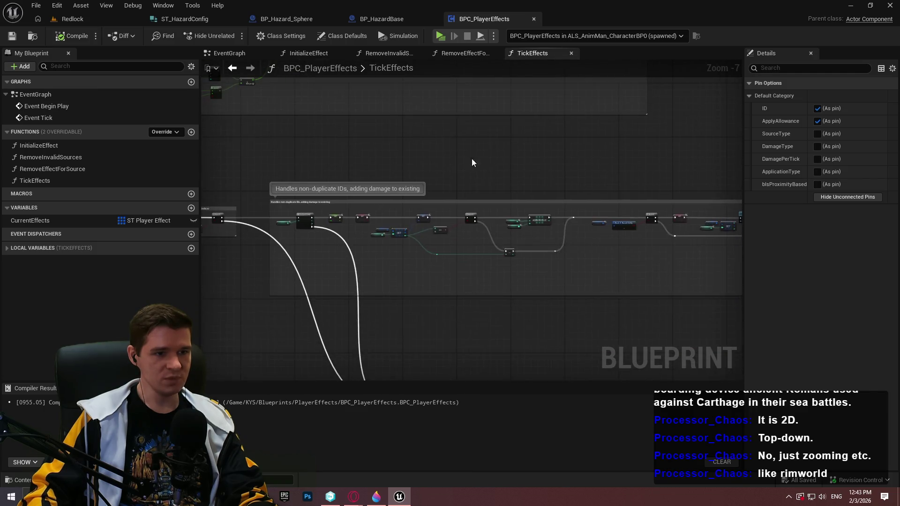
click(85, 19)
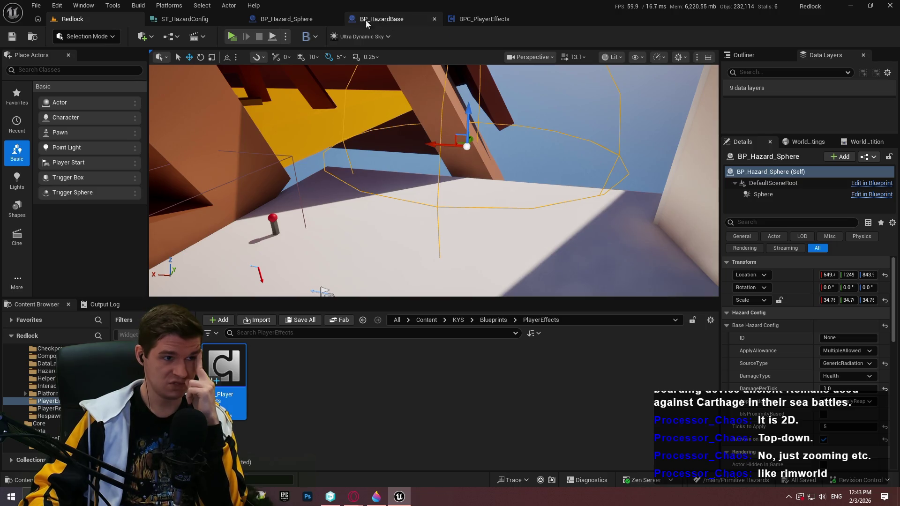
Step: Make BP_HazardBase's GetHazardConfig return Base Hazard Config, then compile and save
click(263, 22)
click(400, 18)
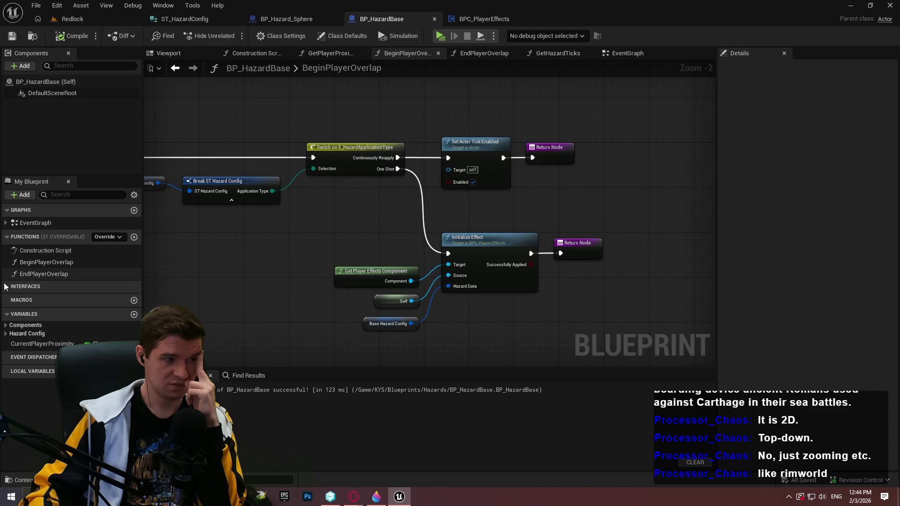
click(6, 286)
double_click(44, 322)
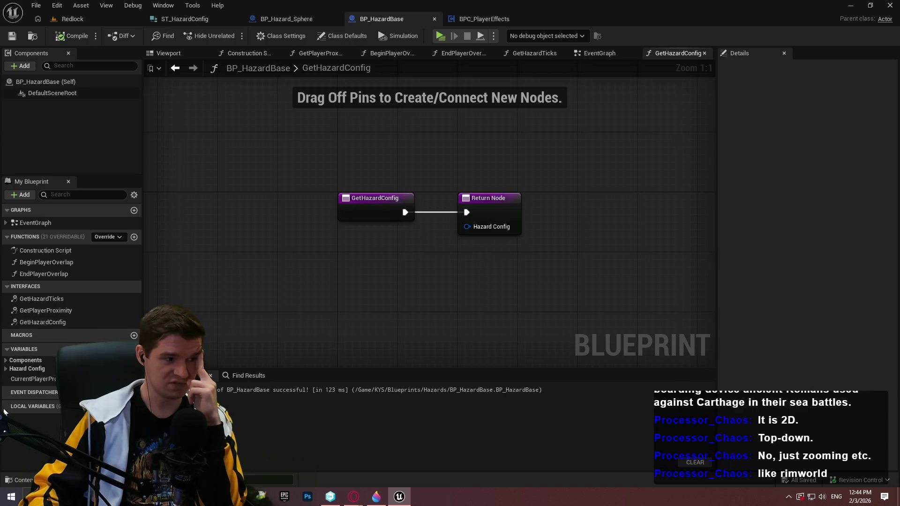
click(5, 370)
mouse_move(32, 383)
mouse_down()
mouse_move(469, 228)
mouse_move(416, 247)
mouse_up()
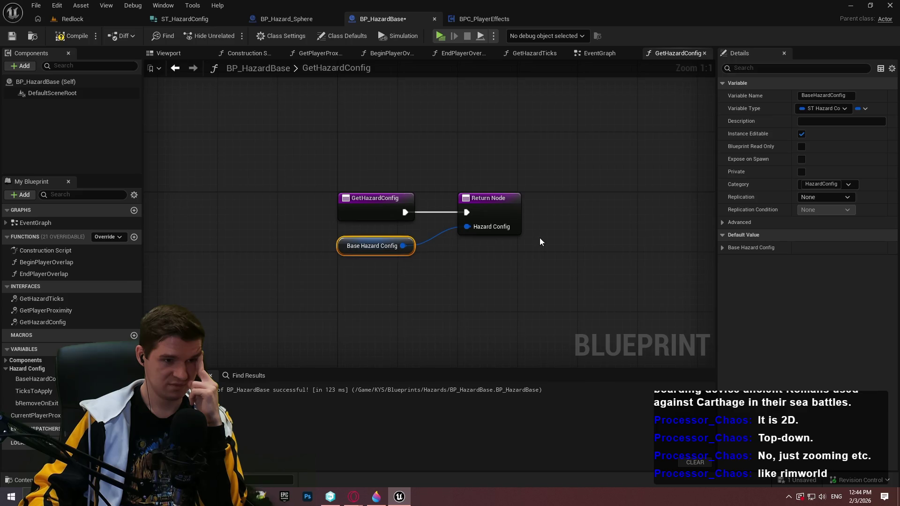
click(13, 37)
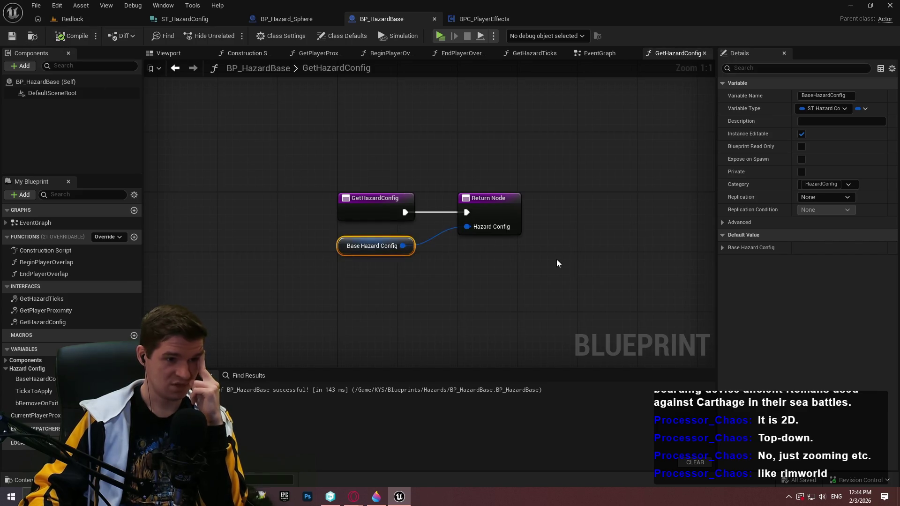
Step: Review the GetHazardTicks, GetPlayerProximity and GetHazardConfig graphs, then start playing the Redlock level
double_click(55, 302)
double_click(47, 309)
double_click(44, 319)
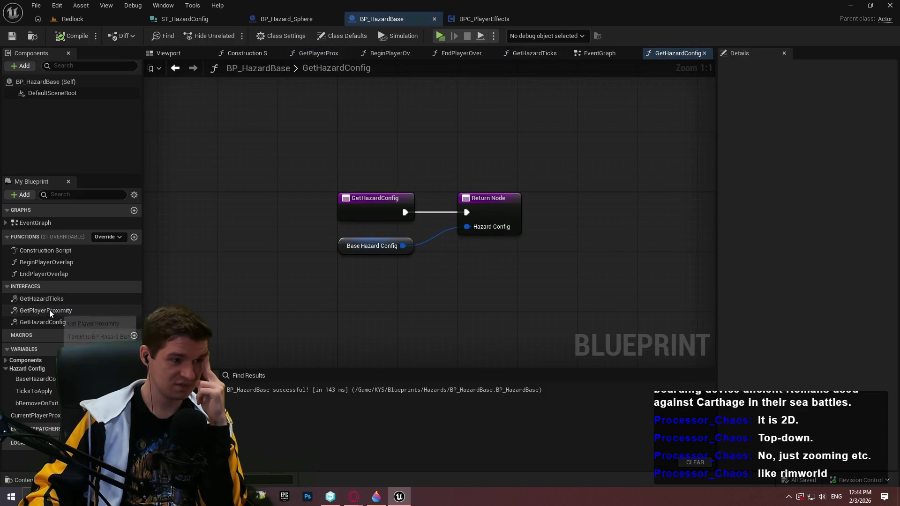
double_click(42, 299)
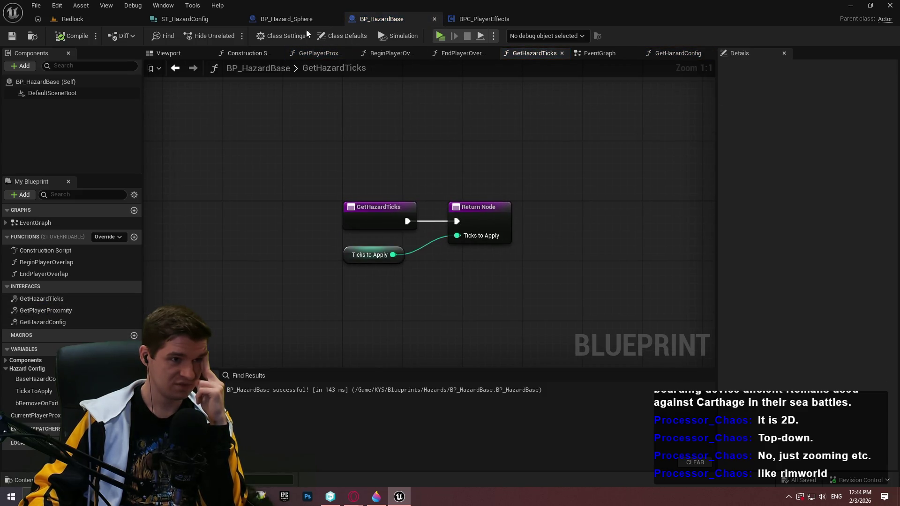
click(83, 20)
click(232, 37)
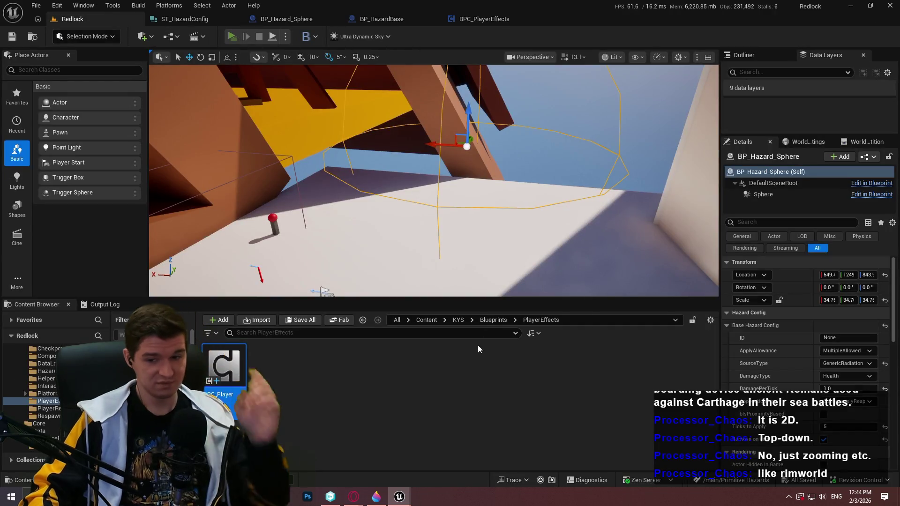
Step: Start the Redlock play-test, run the character forward through the arena, then exit the preview window
click(487, 405)
key(w)
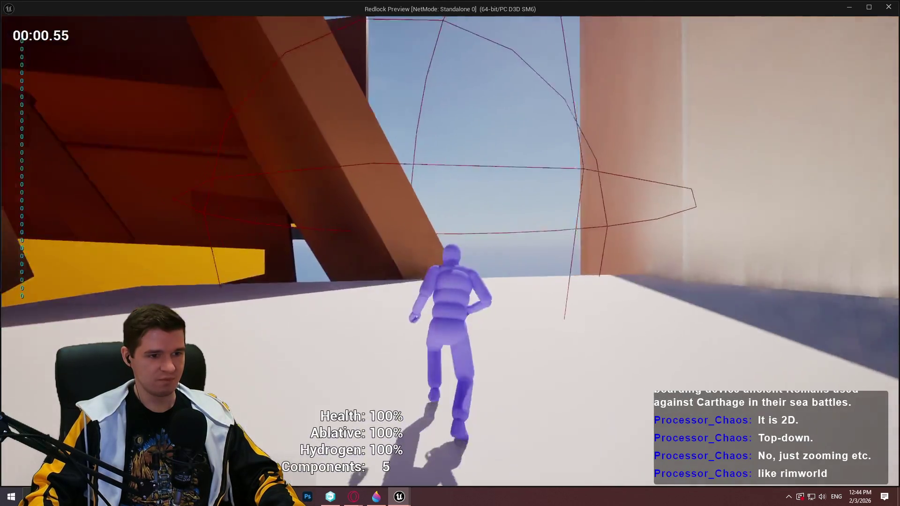
key(w)
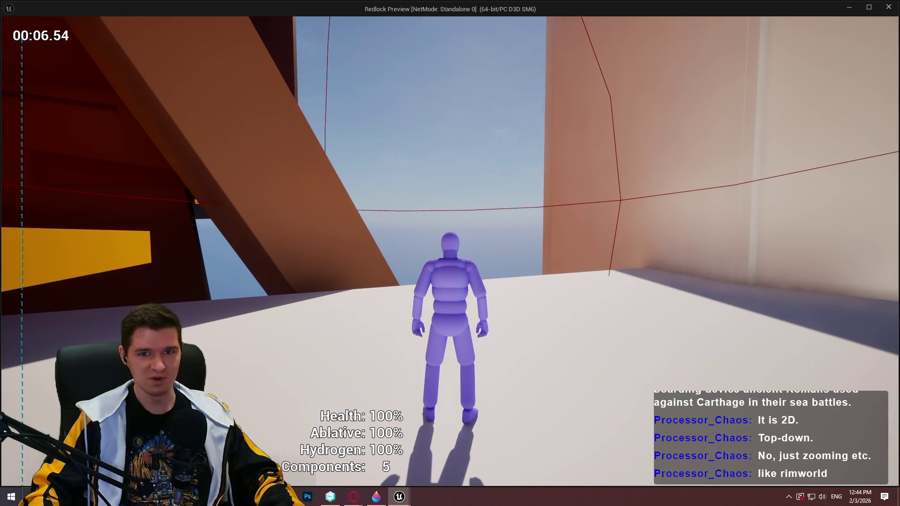
key(super)
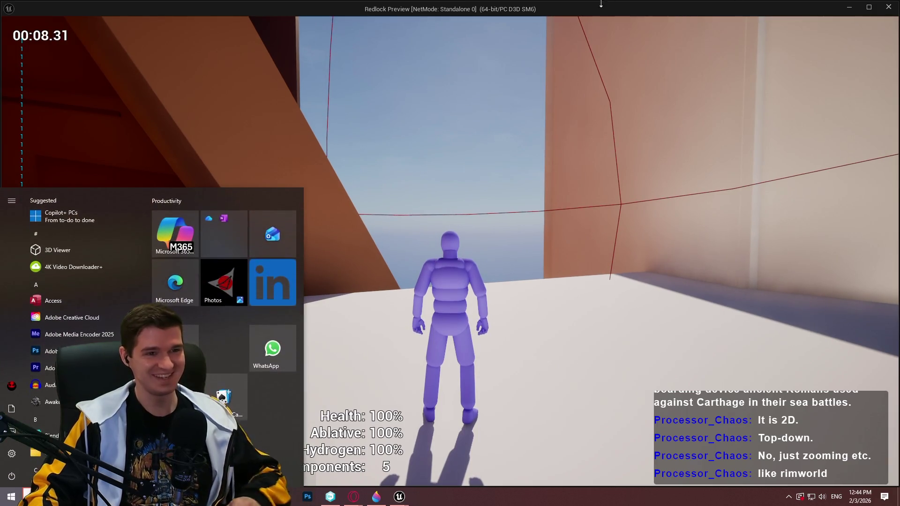
mouse_move(559, 11)
mouse_down()
mouse_move(641, 156)
mouse_move(562, 4)
mouse_up()
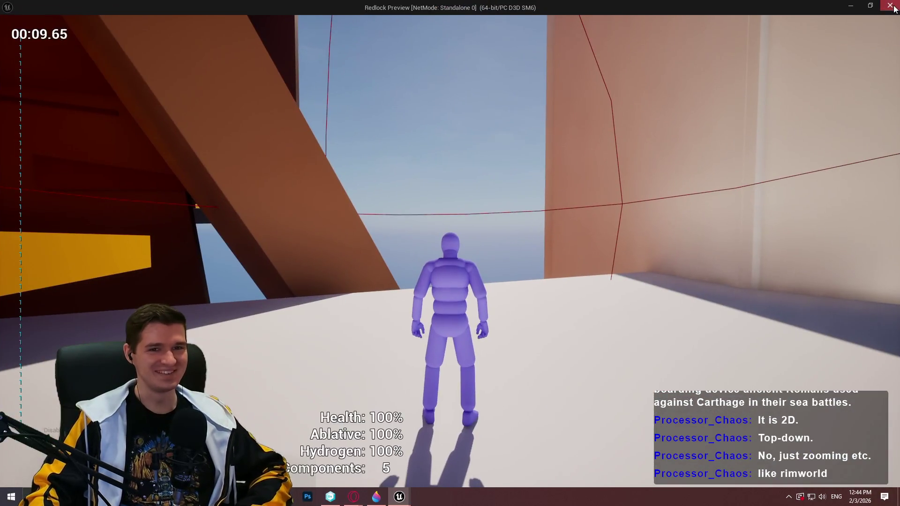
key(Escape)
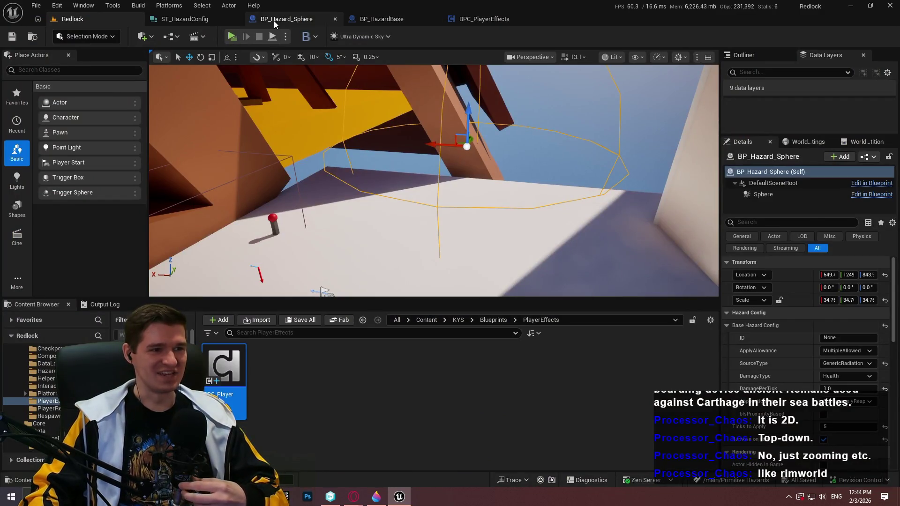
Step: Delete the stray GetHazardConfig interface override from BP_Hazard_Sphere's function list
click(281, 19)
click(28, 275)
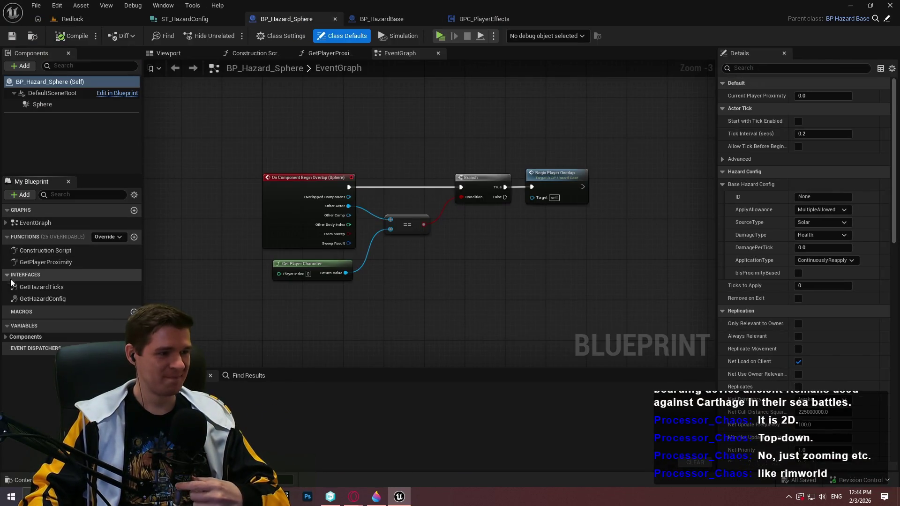
double_click(58, 296)
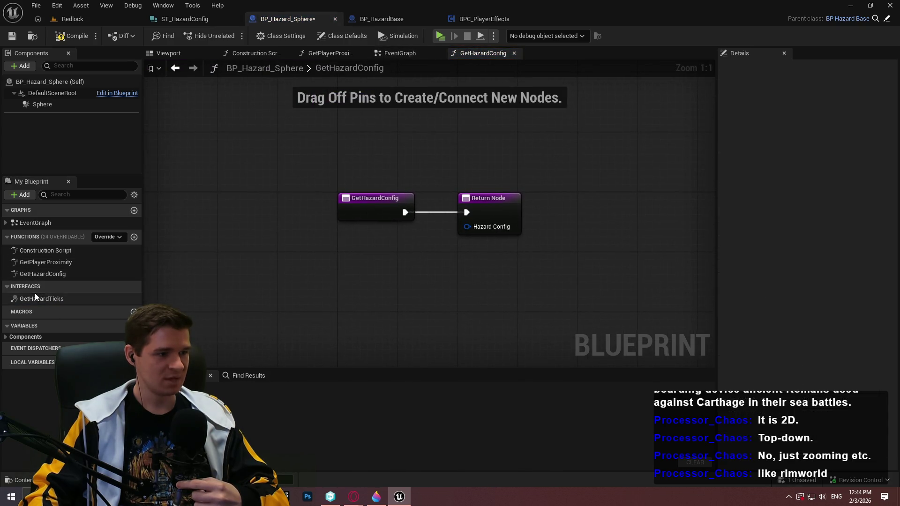
click(56, 274)
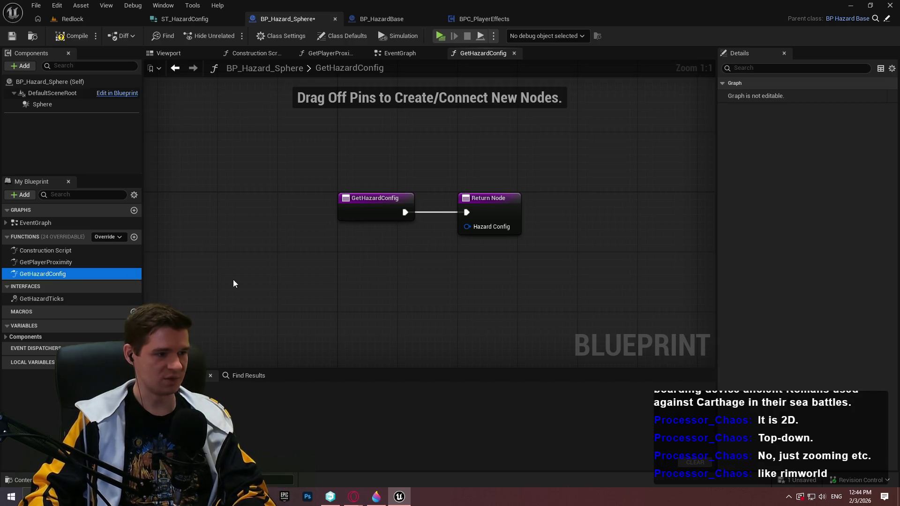
key(Delete)
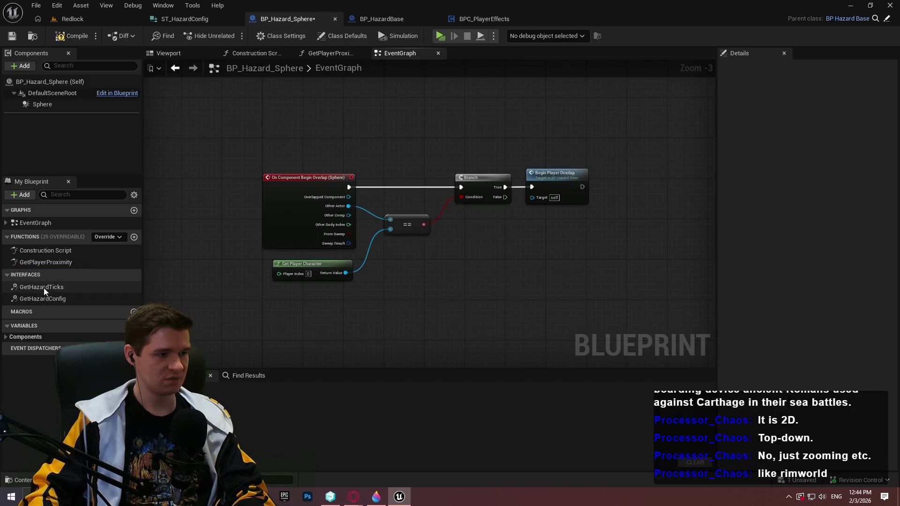
Step: Review the GetPlayerProximity function graph and the Event Tick nodes in BP_Hazard_Sphere's EventGraph
click(44, 294)
double_click(47, 265)
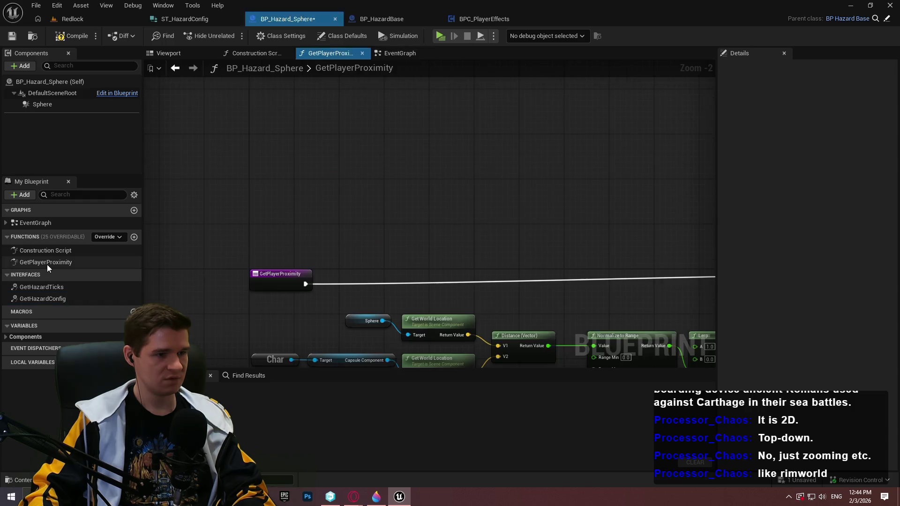
mouse_move(512, 261)
mouse_down()
mouse_move(291, 117)
mouse_move(390, 170)
mouse_up()
scroll(291, 117, down, 2)
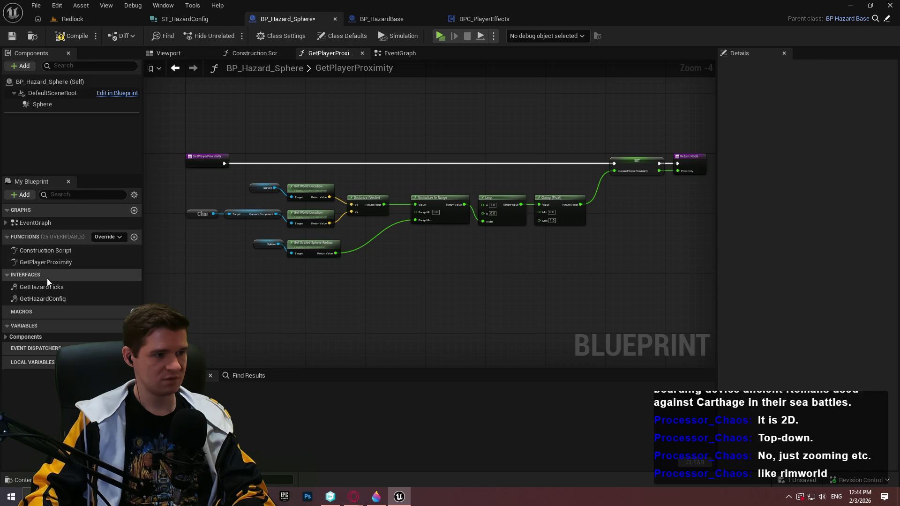
click(36, 220)
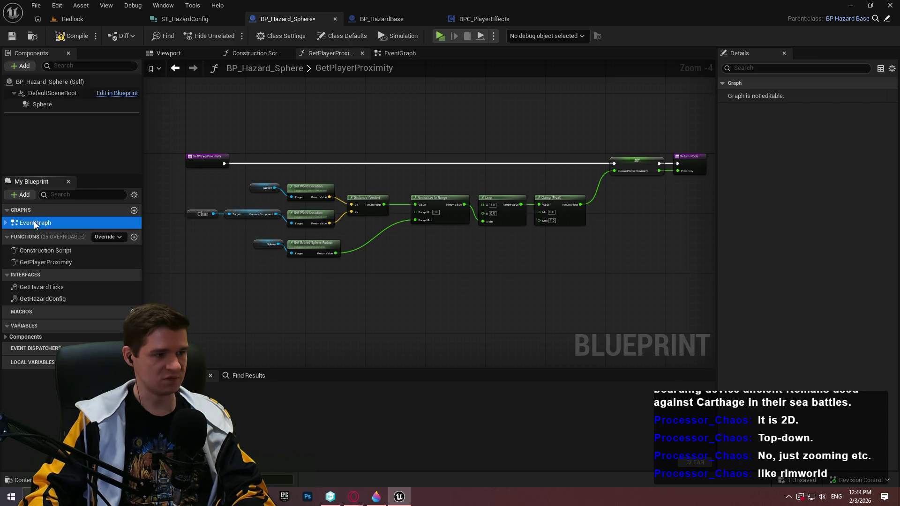
double_click(34, 221)
scroll(420, 223, up, 3)
drag(421, 207, 394, 325)
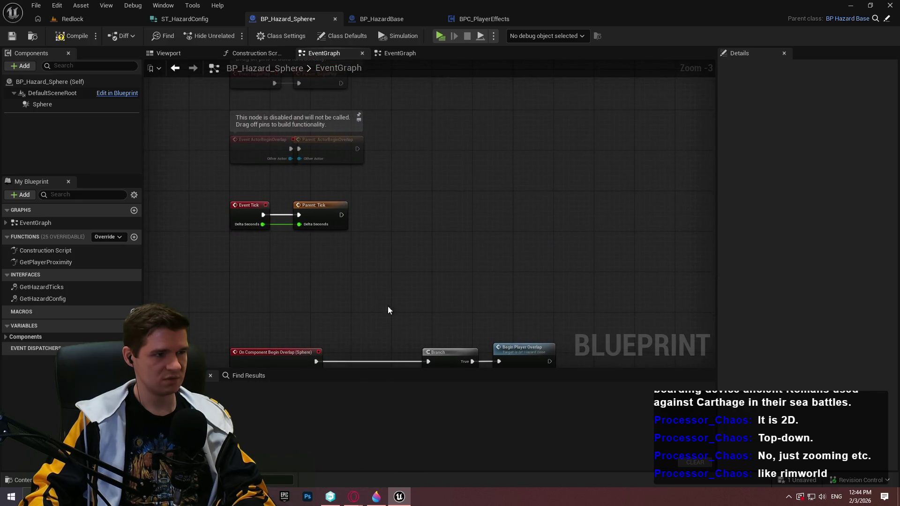
Step: Compile BP_Hazard_Sphere, then move on through BP_HazardBase to the BPC_PlayerEffects TickEffects graph
click(78, 37)
click(398, 20)
scroll(505, 141, down, 3)
click(484, 18)
Step: Insert a Print String node on the TickEffects damage exec wire, printing Health Damage to Apply
scroll(341, 204, up, 8)
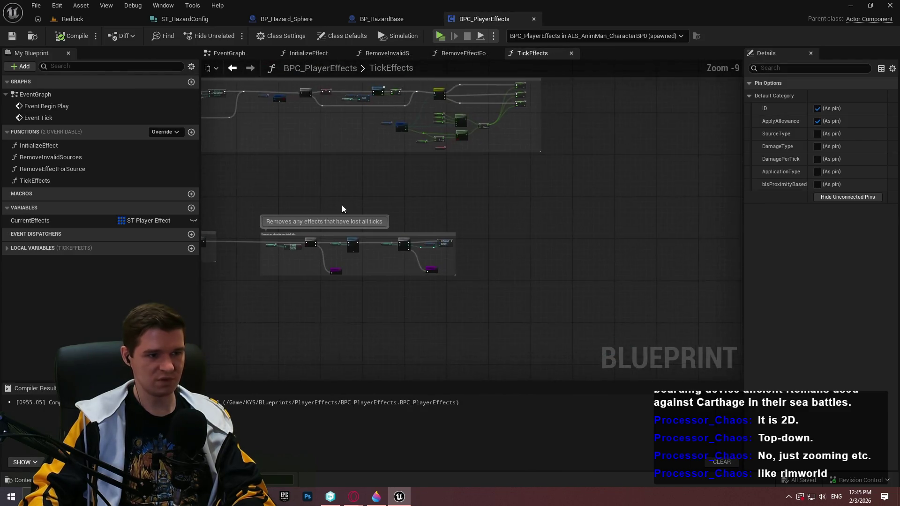
scroll(474, 274, down, 5)
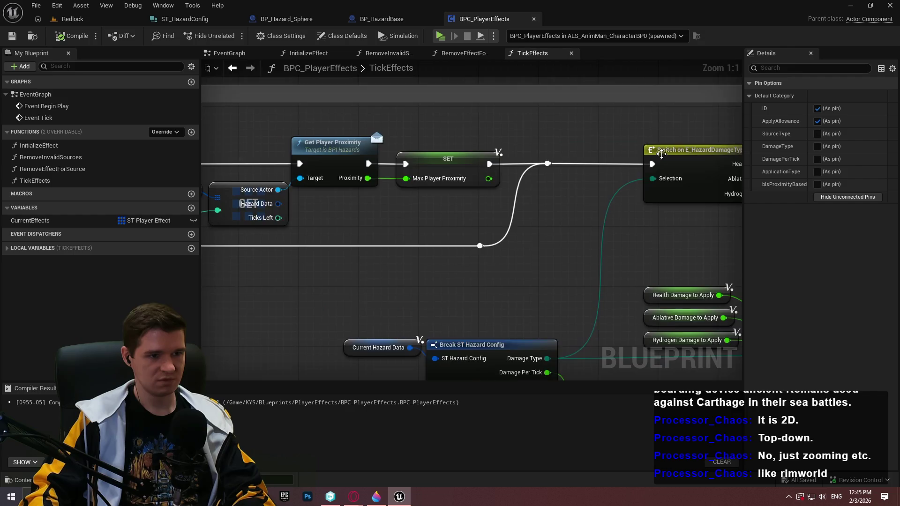
scroll(474, 274, down, 4)
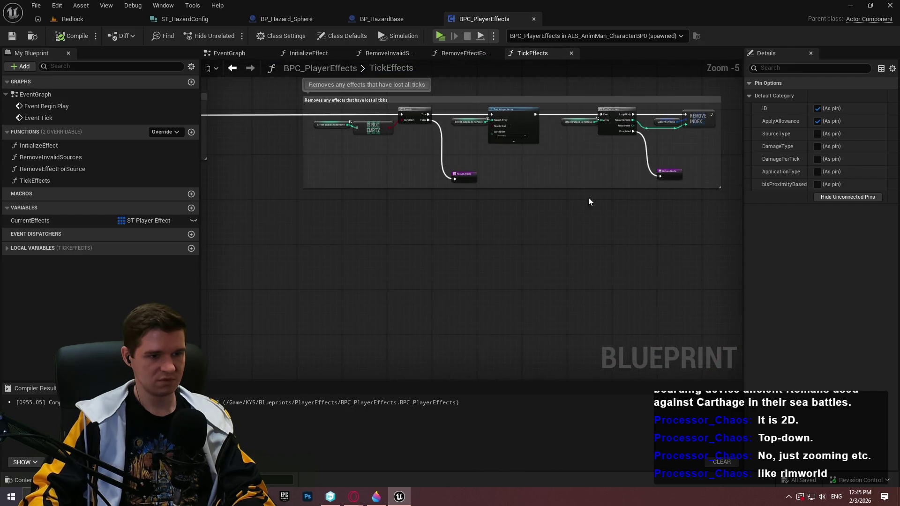
scroll(427, 247, up, 8)
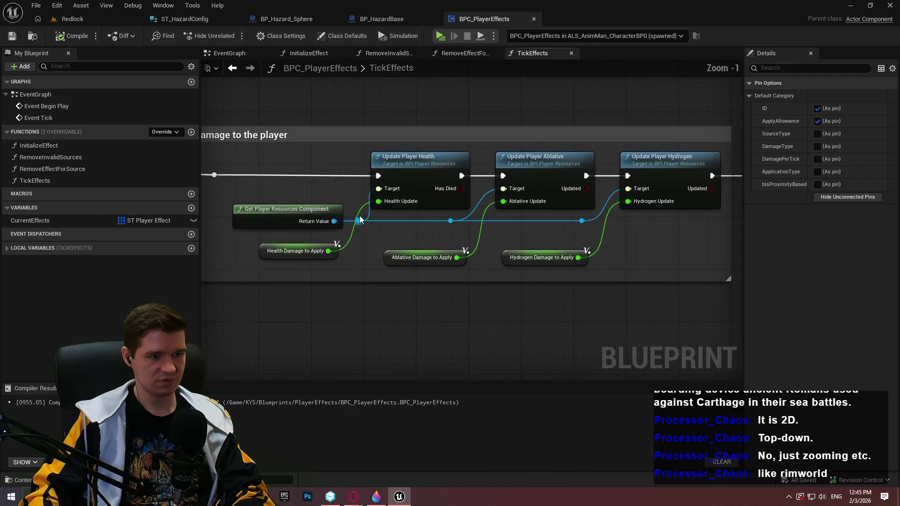
scroll(343, 249, down, 1)
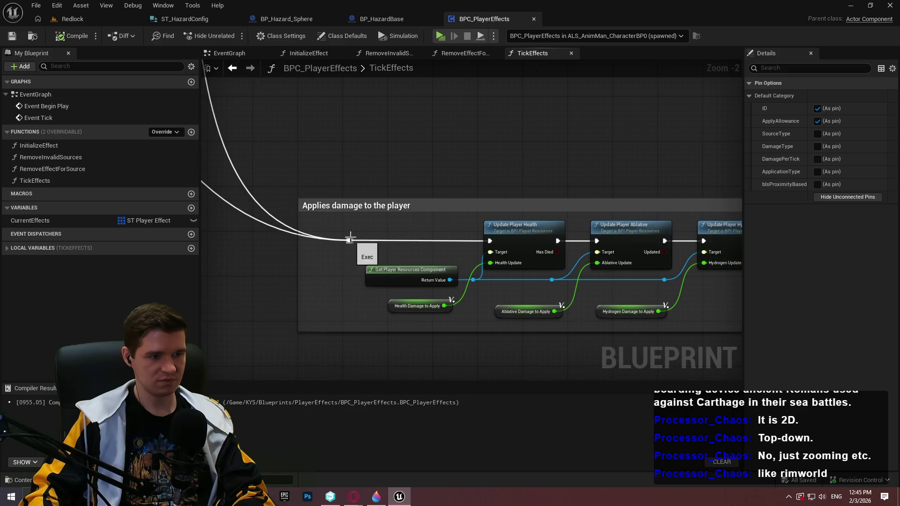
drag(350, 237, 426, 136)
text(print)
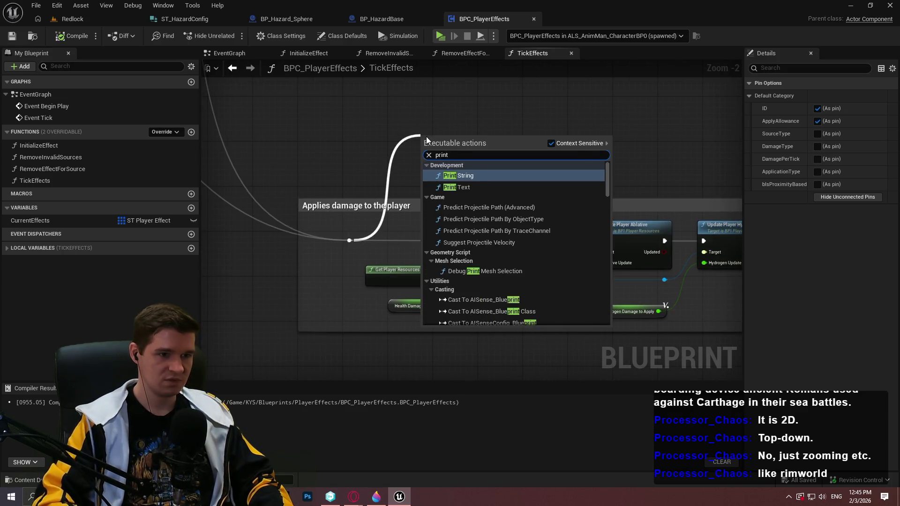
key(Return)
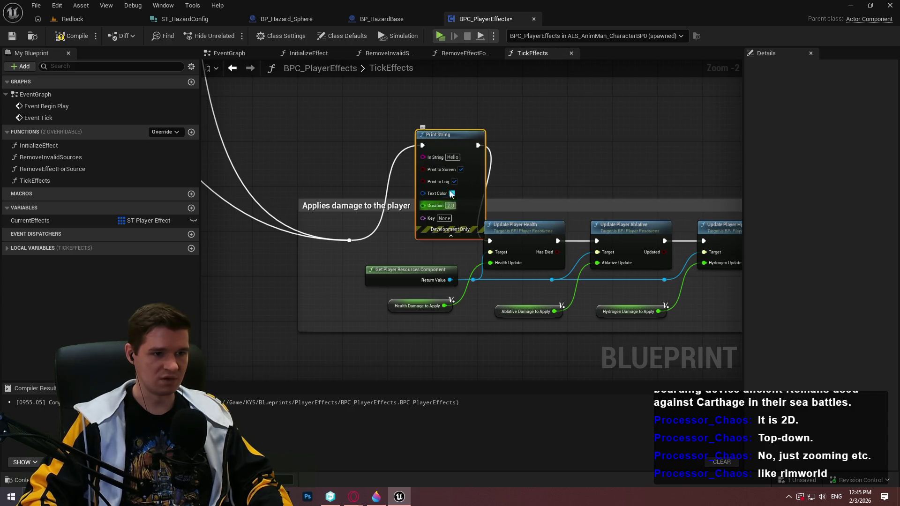
drag(448, 305, 423, 157)
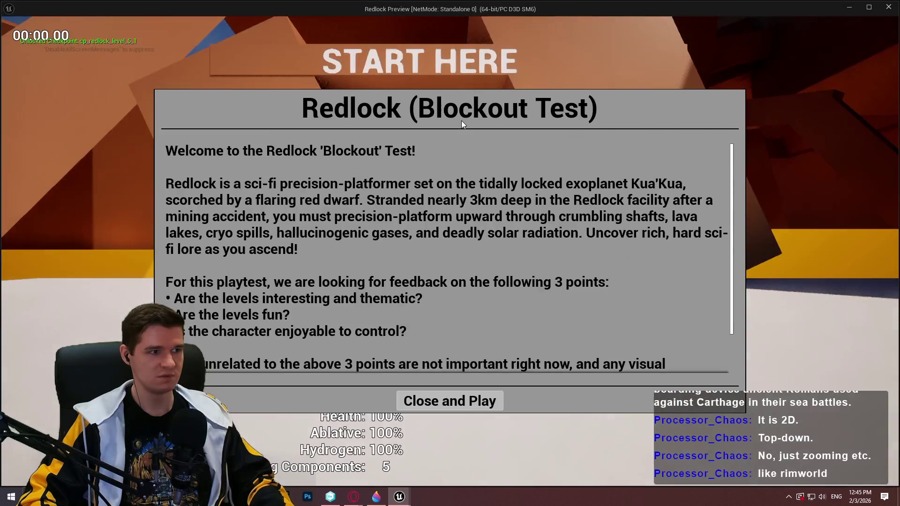
Step: Run a quick play-test, then review BP_Hazard_Sphere and BP_HazardBase's EventGraph
click(445, 399)
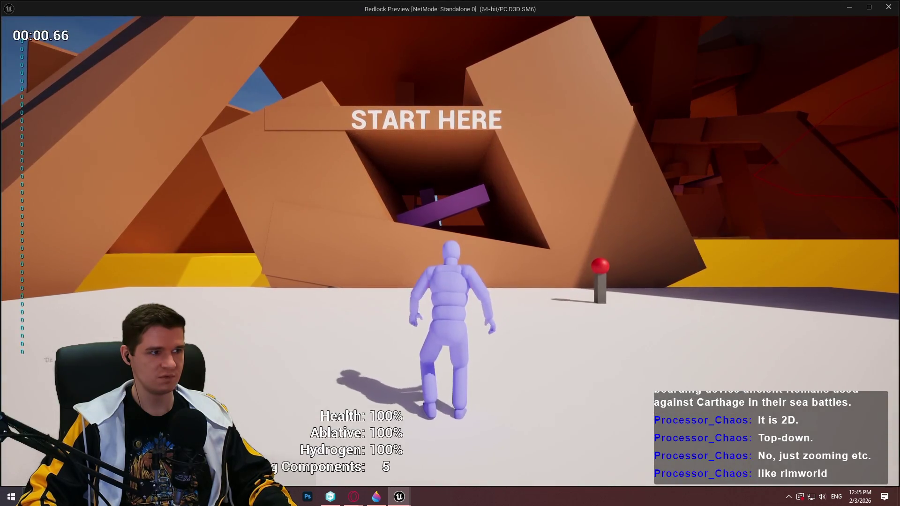
key(Escape)
click(388, 20)
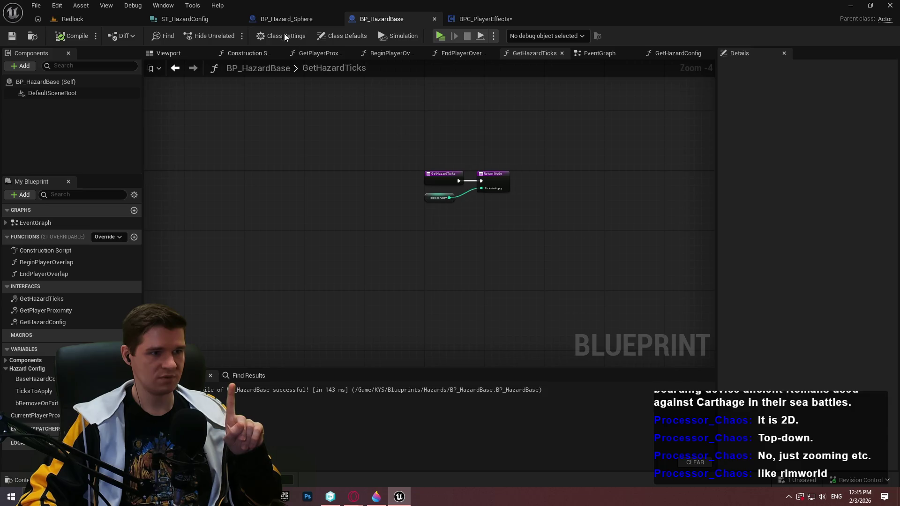
click(288, 21)
scroll(411, 168, down, 1)
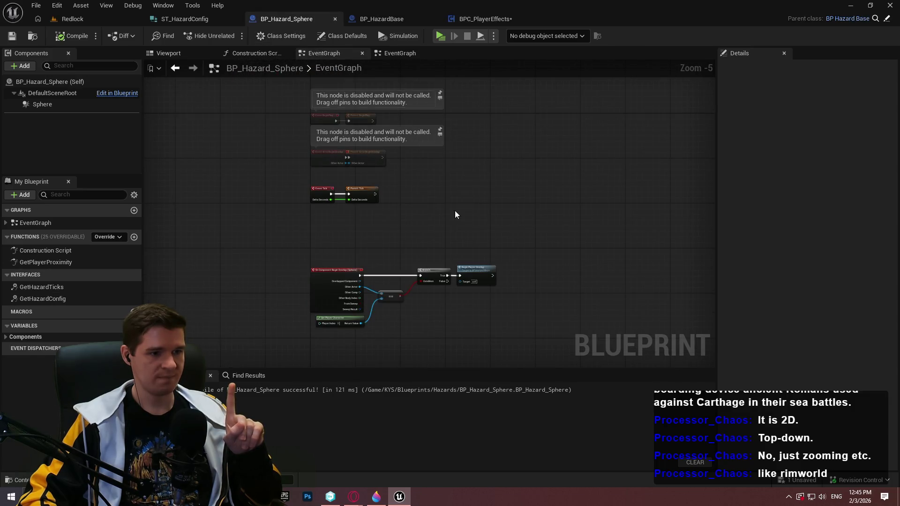
click(381, 19)
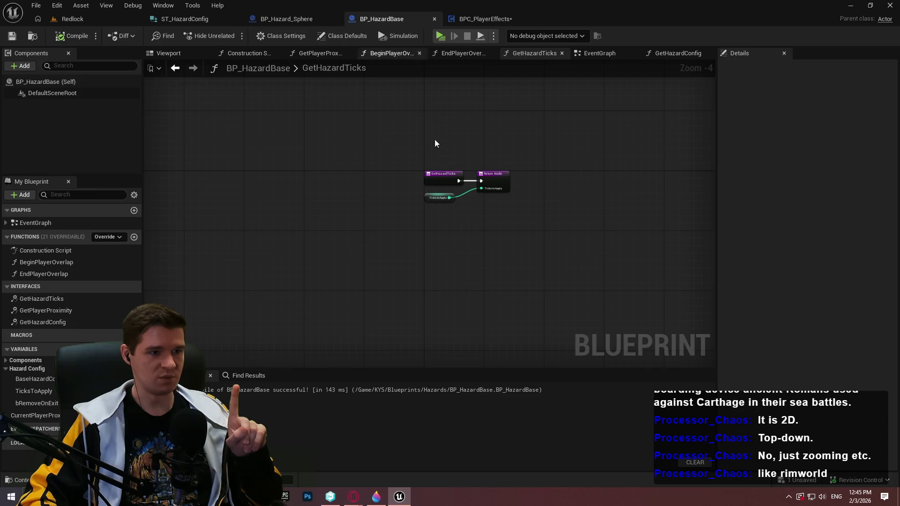
double_click(35, 223)
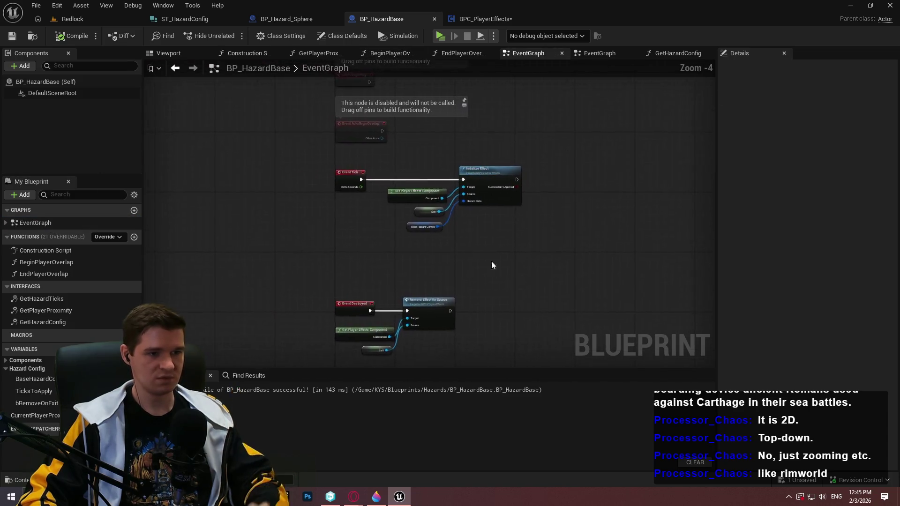
Step: Delete the Event Tick and Print String debug nodes from the BPC_PlayerEffects EventGraph
click(497, 21)
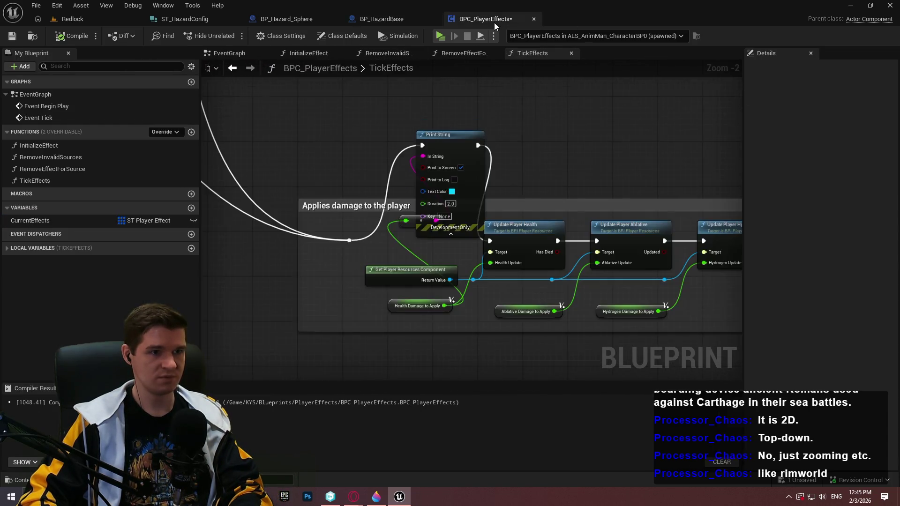
click(231, 68)
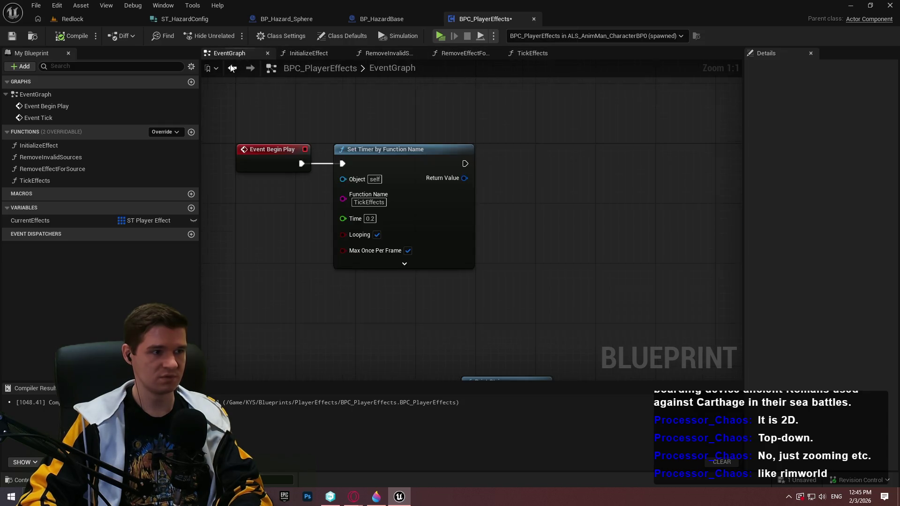
scroll(482, 223, down, 3)
drag(544, 292, 262, 139)
key(Delete)
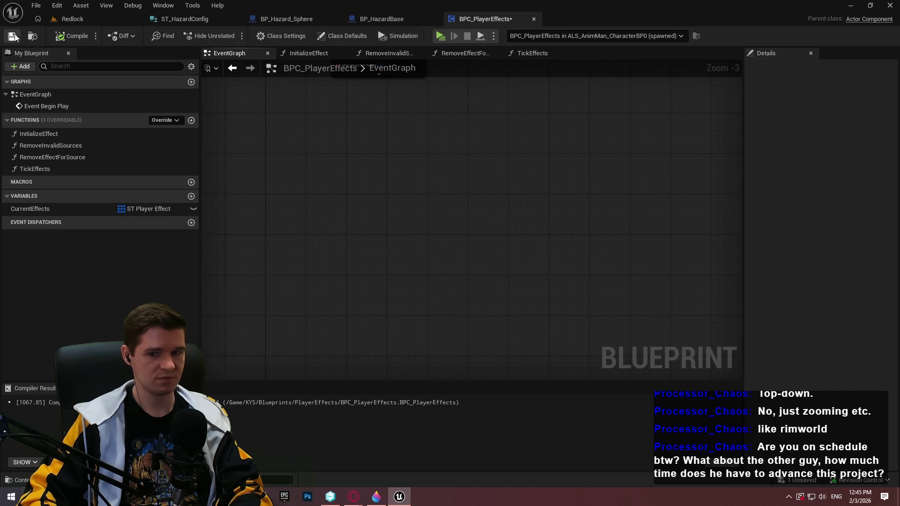
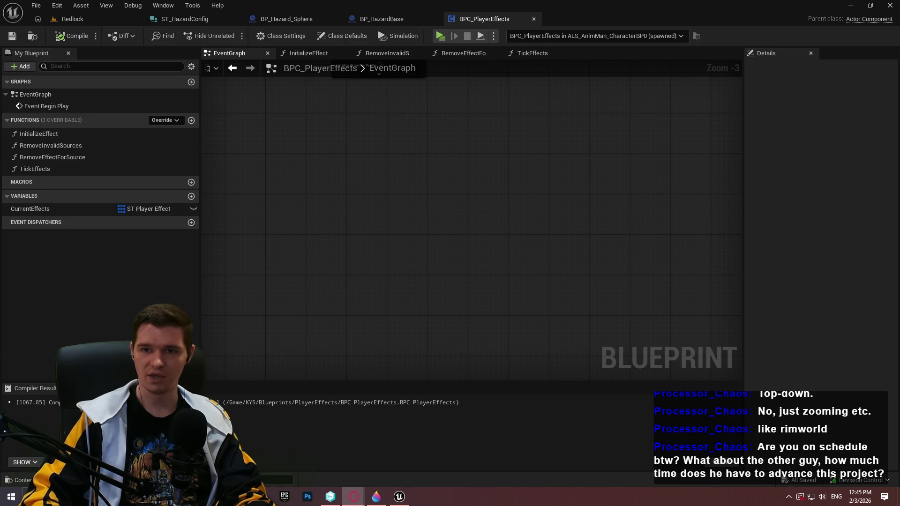
Step: Switch to the Redlock knowledge base in the browser and collapse the MicroRaptor articles
click(56, 324)
click(63, 130)
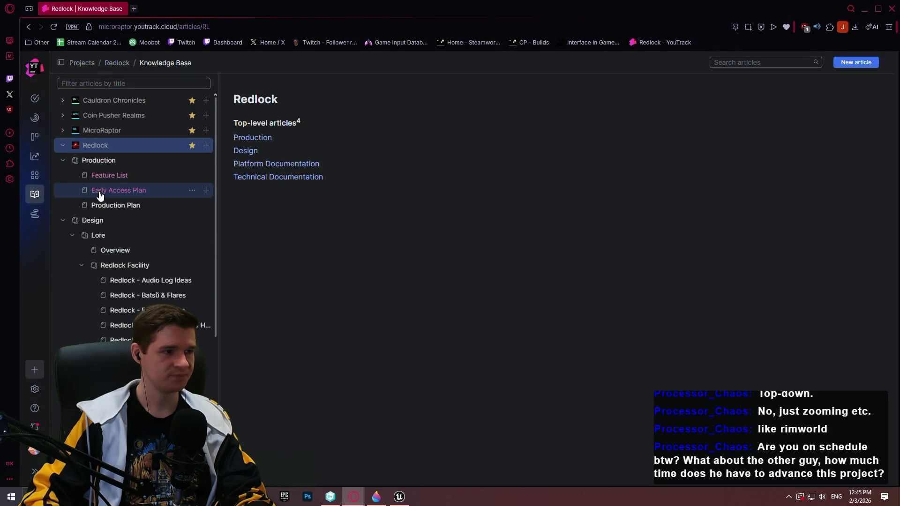
Step: Open the Production Plan article via Feature List and scroll through its FP-1 and FP-2 tables
click(103, 175)
click(115, 205)
scroll(614, 364, down, 3)
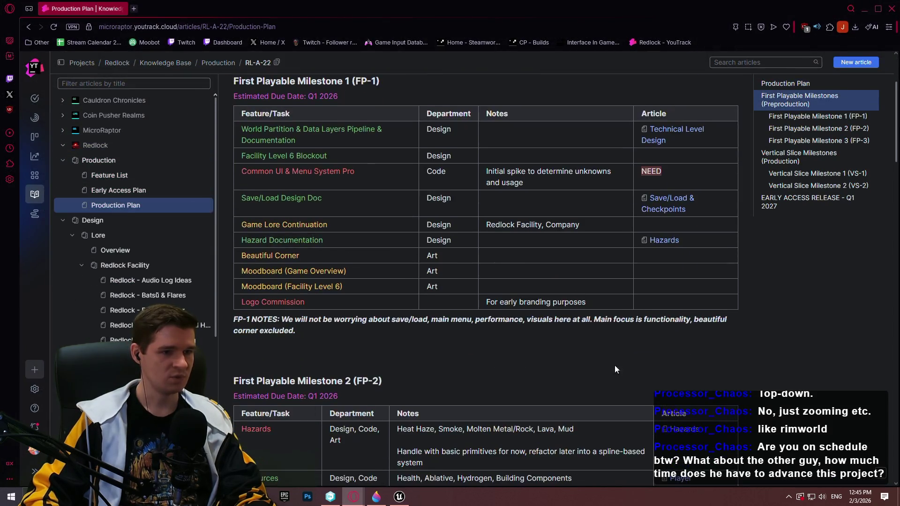
scroll(804, 360, up, 1)
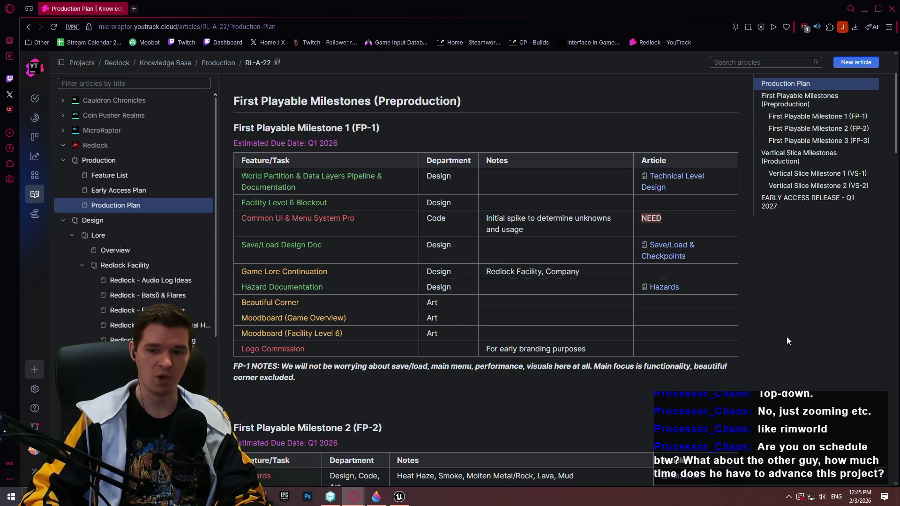
scroll(786, 337, down, 7)
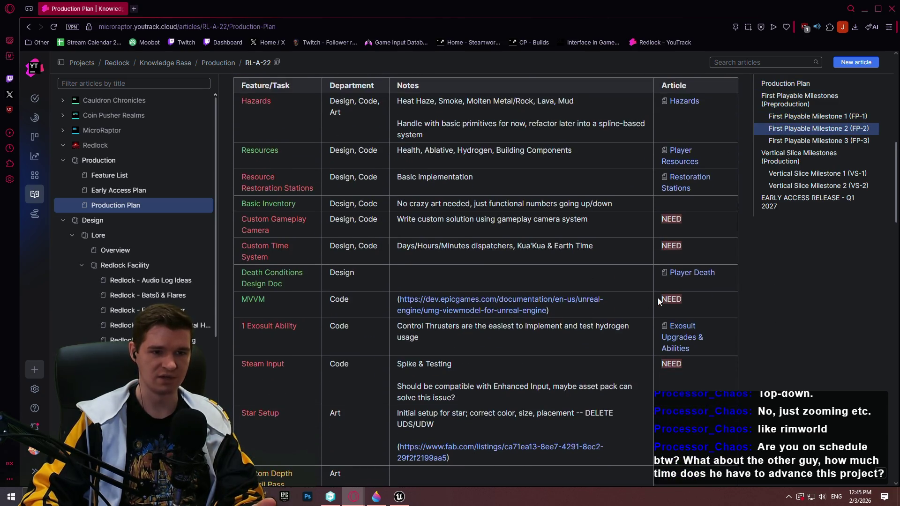
scroll(785, 359, down, 2)
scroll(778, 356, up, 2)
scroll(775, 347, up, 5)
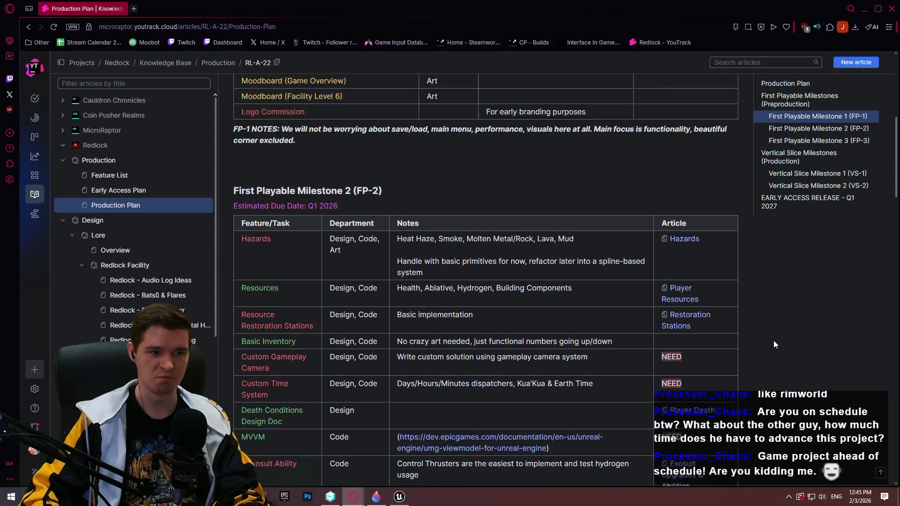
scroll(483, 297, down, 3)
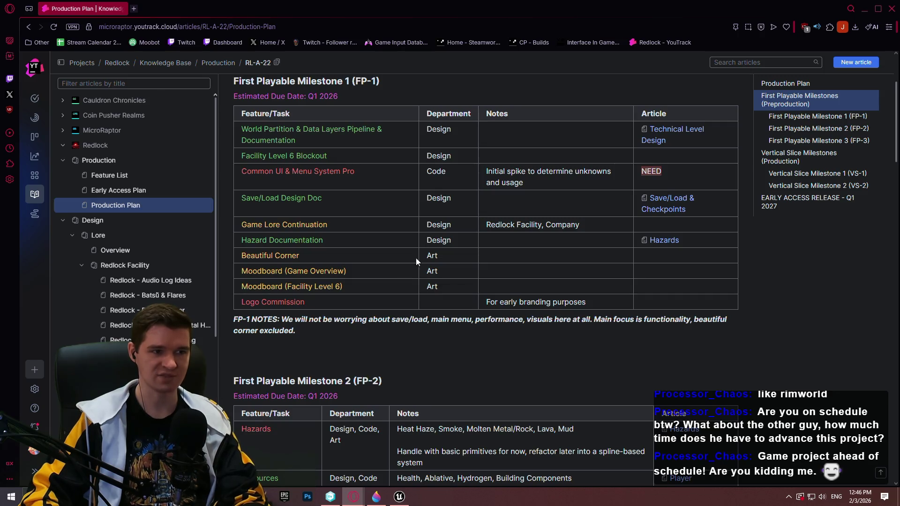
scroll(419, 256, down, 3)
scroll(440, 235, up, 1)
scroll(470, 205, up, 2)
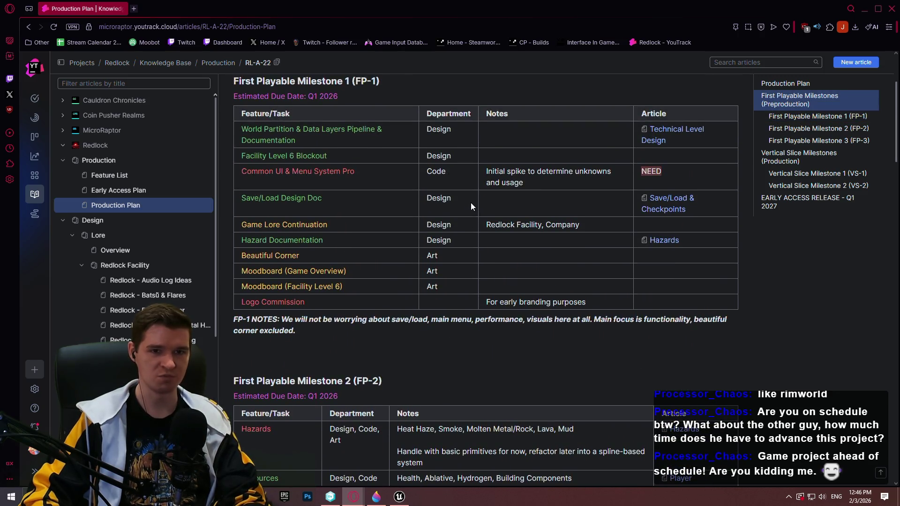
scroll(469, 206, down, 2)
scroll(468, 227, down, 5)
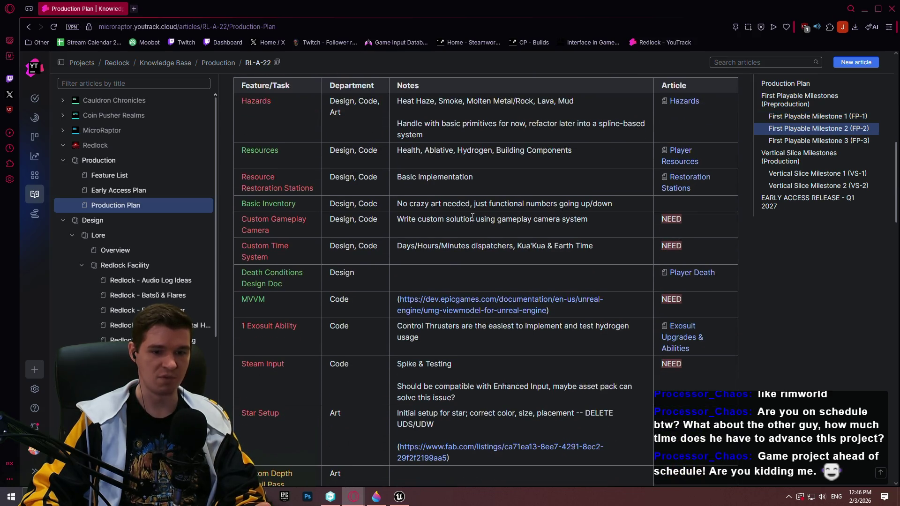
scroll(412, 193, up, 2)
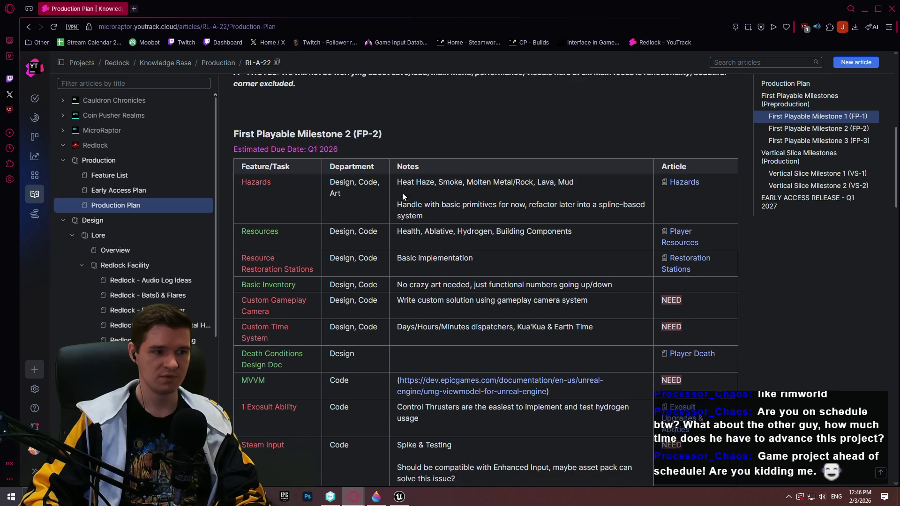
scroll(412, 197, up, 5)
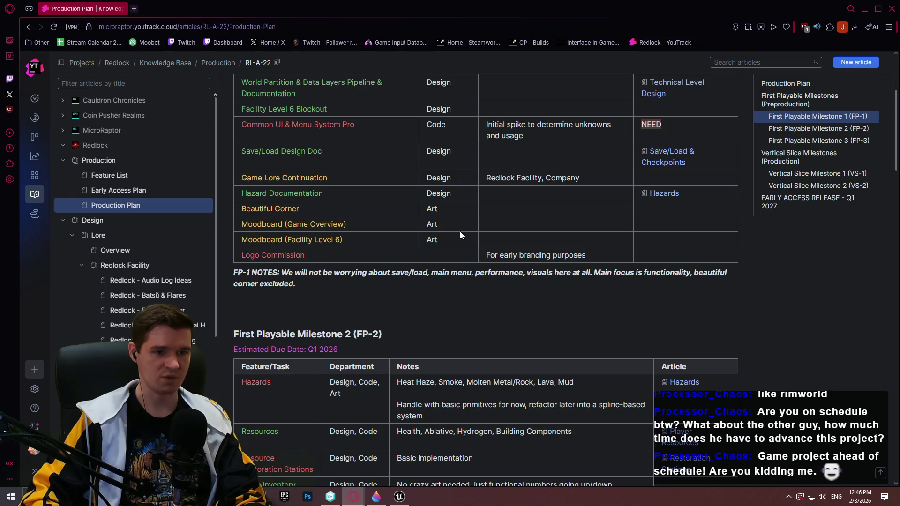
scroll(459, 229, up, 1)
Step: Highlight the Beautiful Corner, both Moodboard rows and the Game Lore Continuation task in FP-1
drag(453, 257, 239, 255)
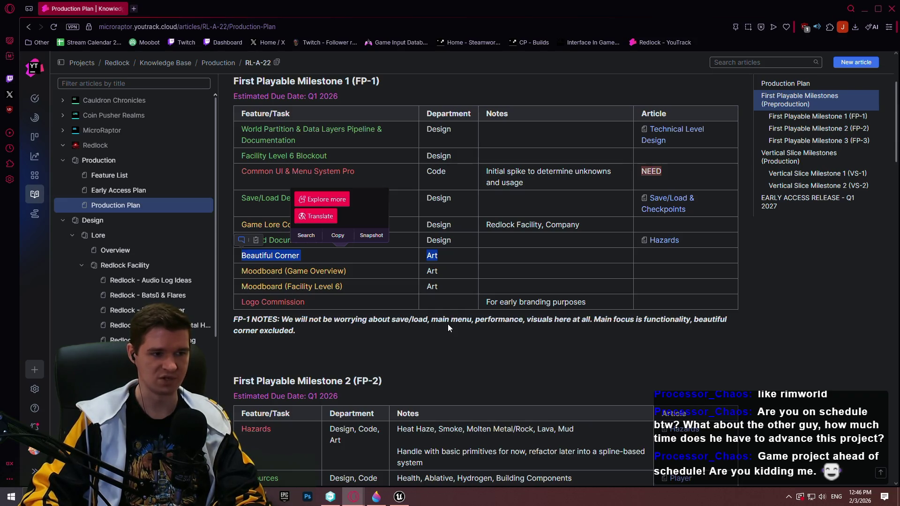
click(446, 324)
mouse_move(399, 283)
mouse_down()
mouse_move(302, 284)
mouse_move(243, 271)
mouse_up()
click(435, 348)
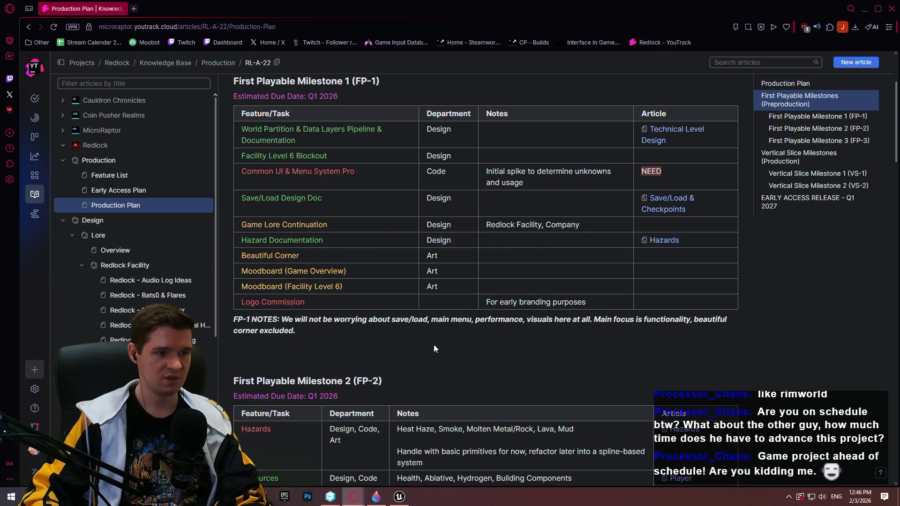
drag(334, 227, 242, 228)
click(414, 338)
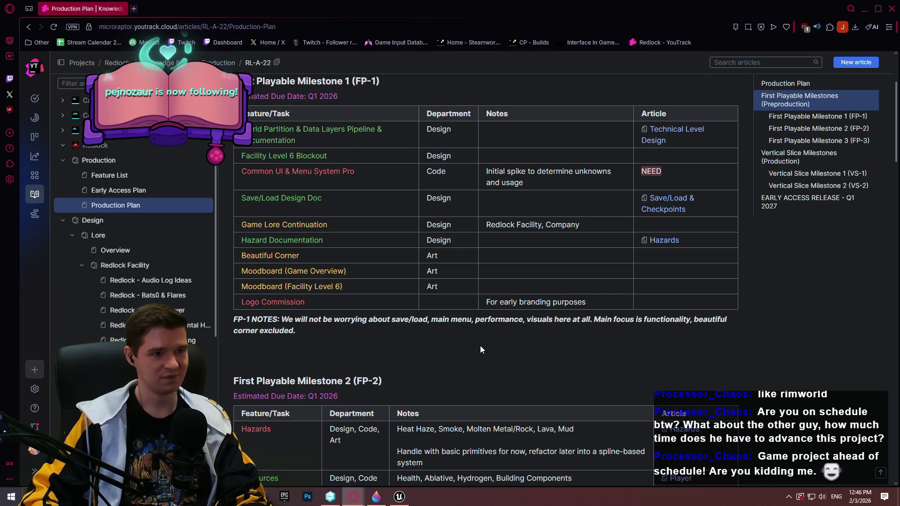
scroll(514, 337, down, 3)
scroll(514, 338, up, 3)
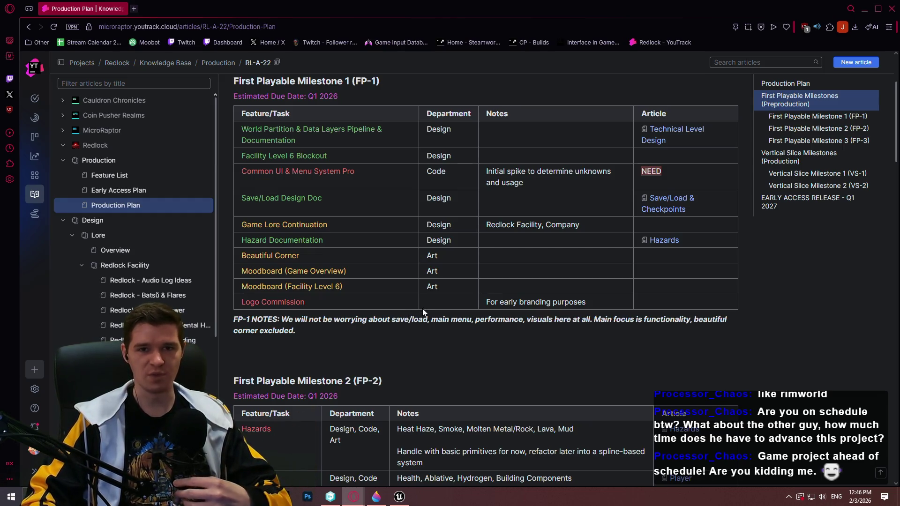
scroll(542, 294, down, 2)
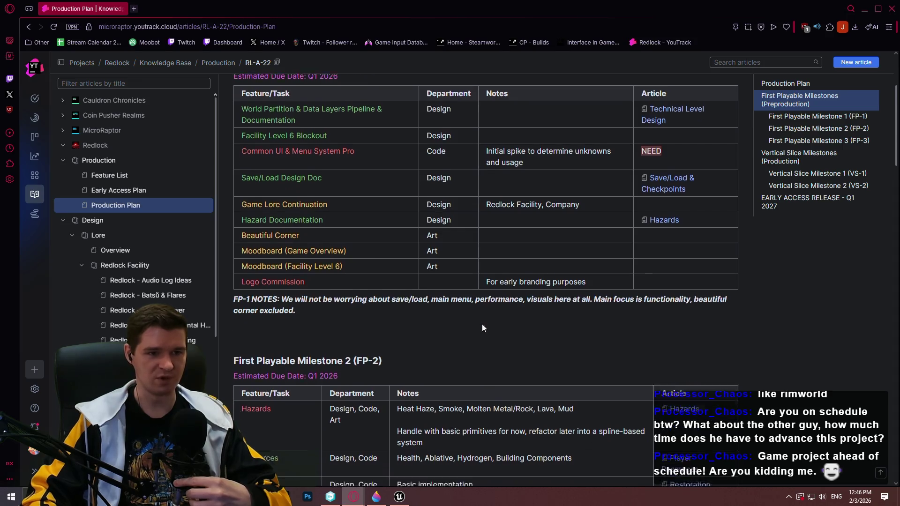
Step: Read the FP-2 table, highlighting the Resource Restoration Stations and Custom Time System tasks
scroll(793, 270, down, 3)
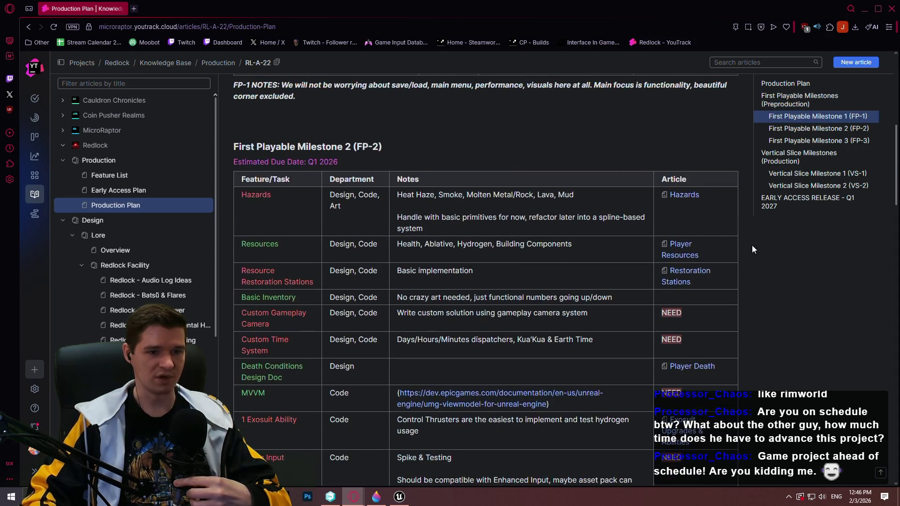
scroll(474, 227, down, 1)
scroll(351, 216, down, 2)
scroll(351, 216, up, 2)
scroll(351, 217, down, 1)
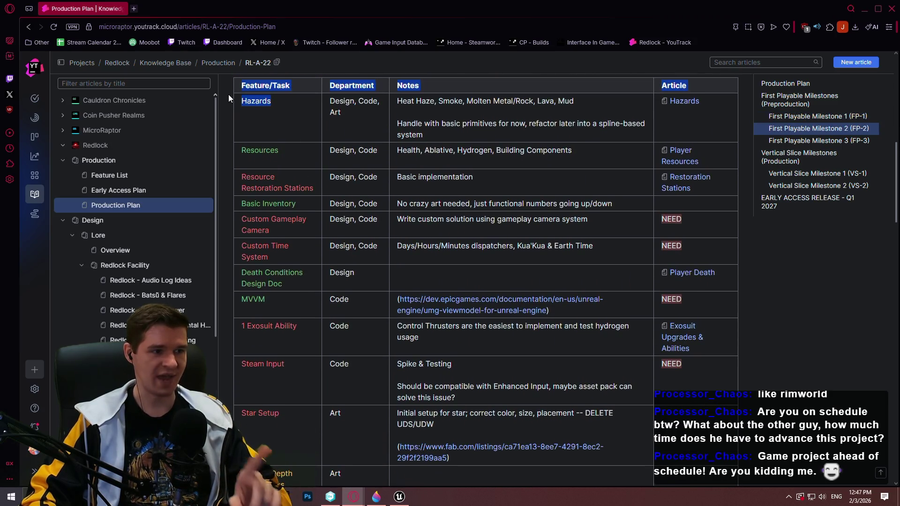
drag(316, 190, 242, 181)
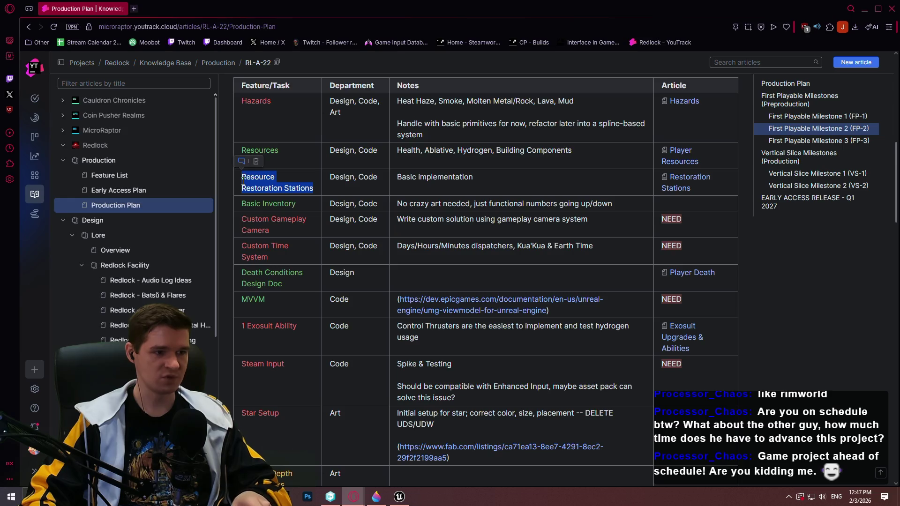
click(392, 184)
scroll(445, 217, down, 1)
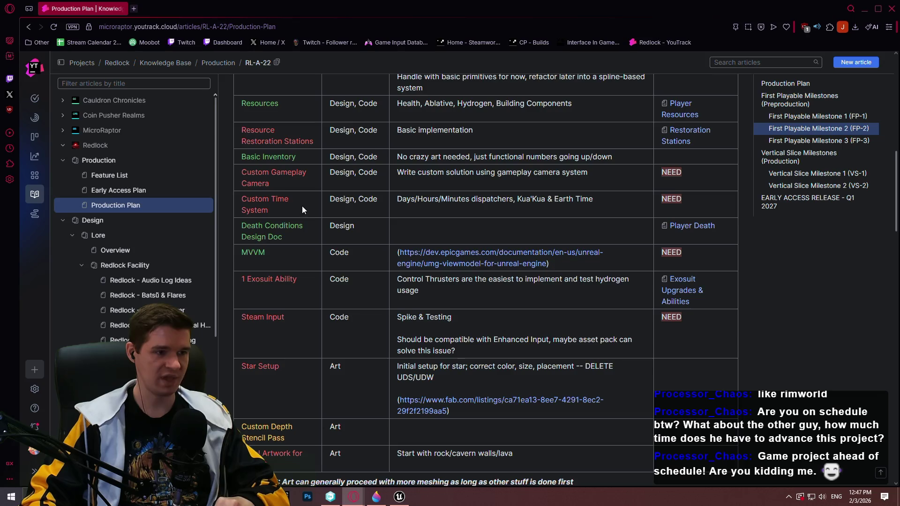
drag(278, 210, 229, 198)
click(424, 221)
scroll(355, 230, down, 2)
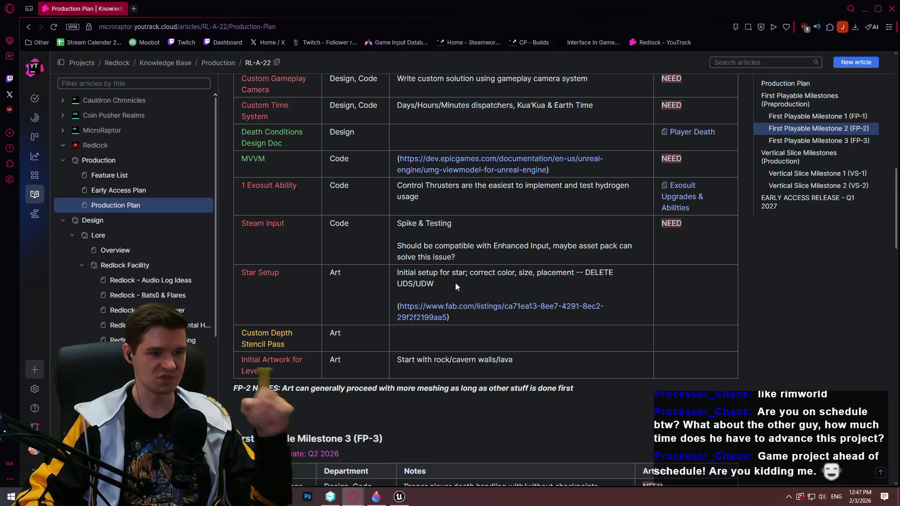
Step: Read the FP-2 notes, including the rock/cavern walls/lava note, down to FP-3, then return to BPC_PlayerEffects
click(325, 303)
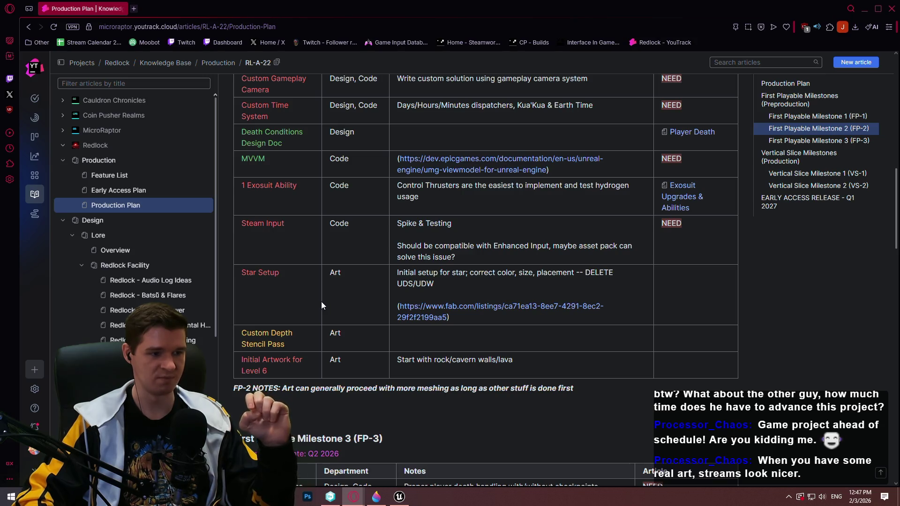
drag(542, 363, 394, 364)
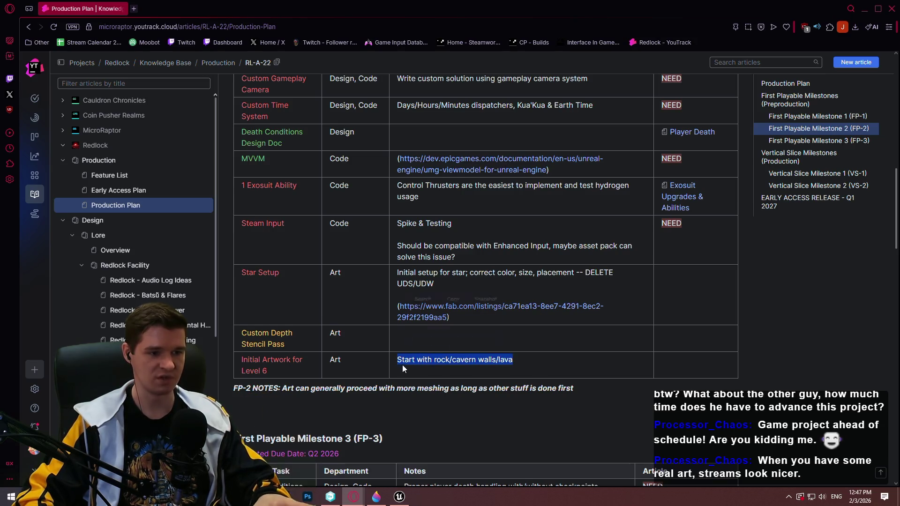
scroll(402, 365, down, 1)
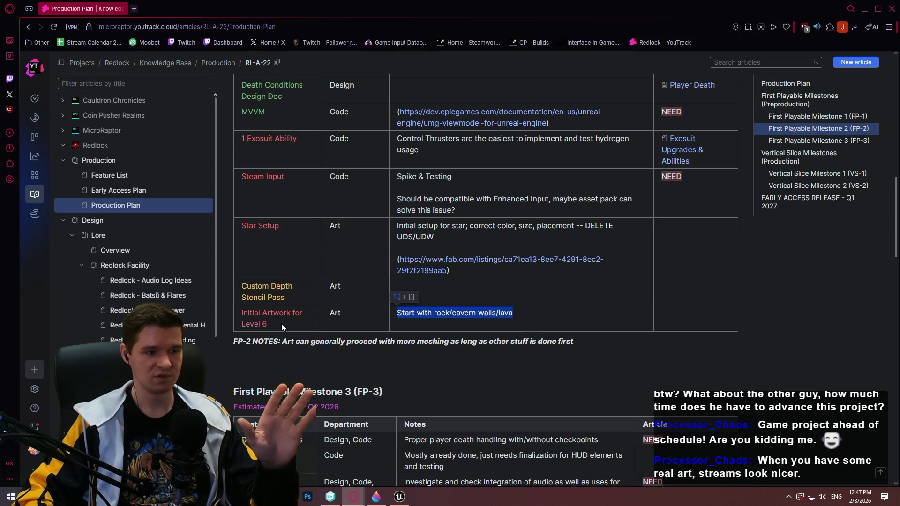
scroll(281, 321, down, 1)
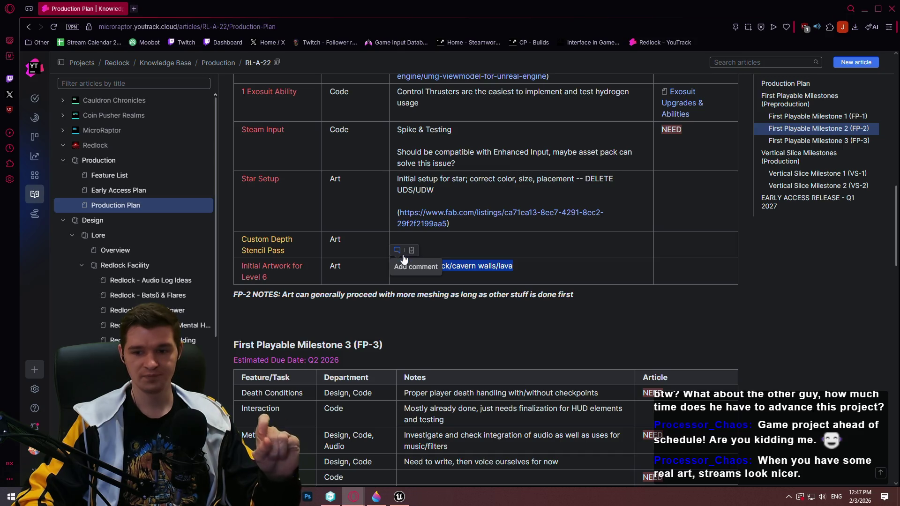
click(307, 281)
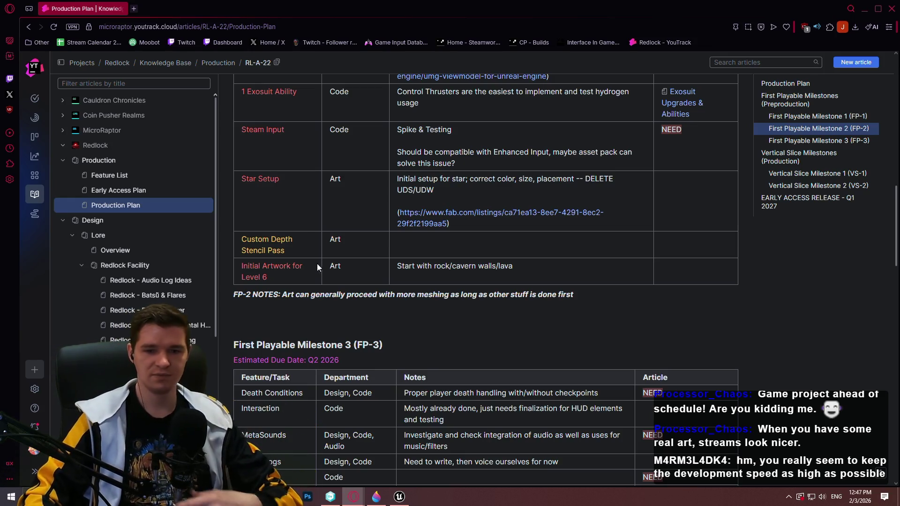
scroll(483, 254, down, 3)
scroll(515, 281, up, 5)
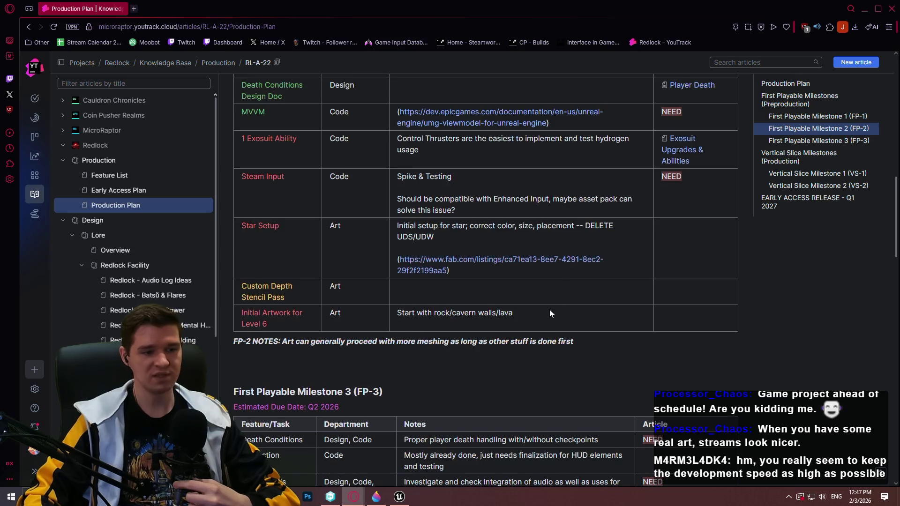
scroll(549, 310, down, 4)
scroll(567, 297, down, 2)
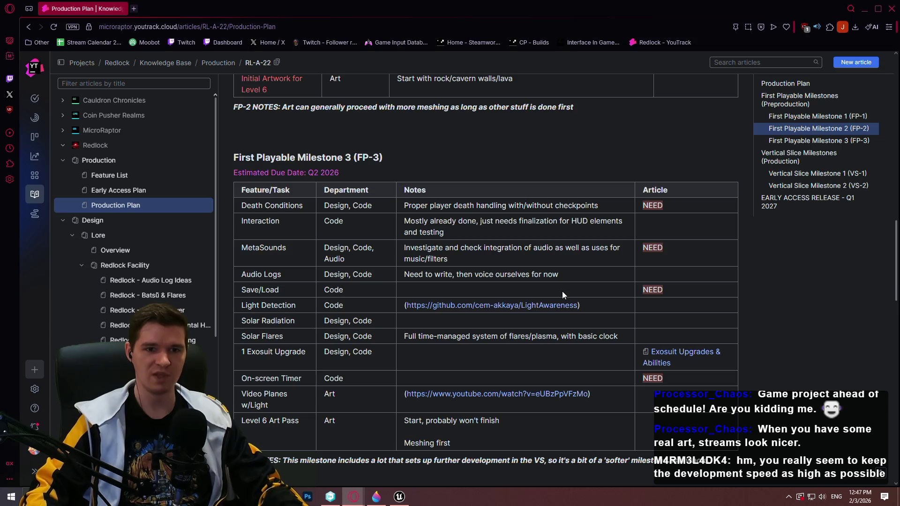
click(399, 496)
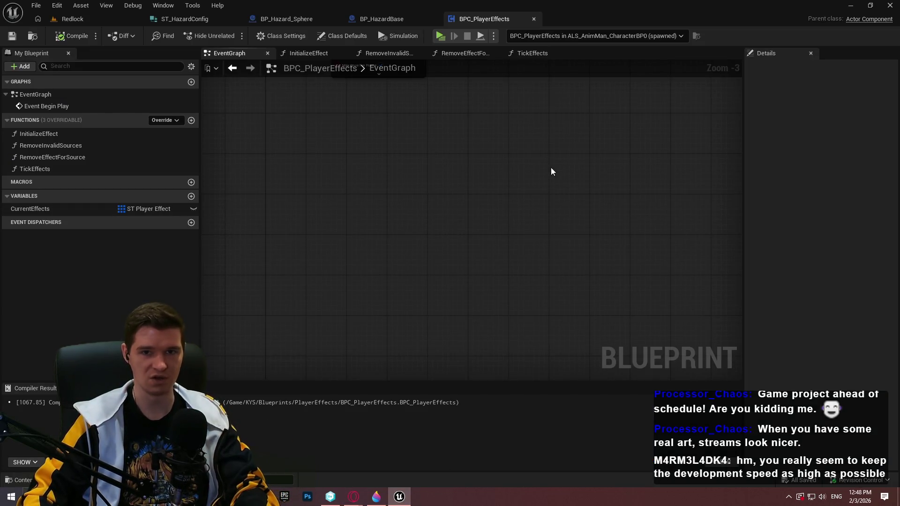
Step: In the Redlock level, fly the camera in full-window mode around the hazard sphere and walls
click(86, 20)
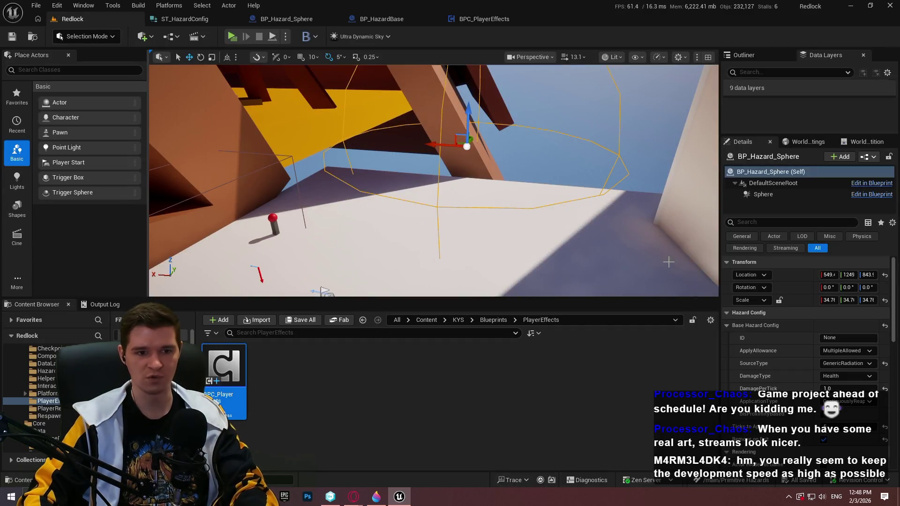
drag(601, 259, 571, 217)
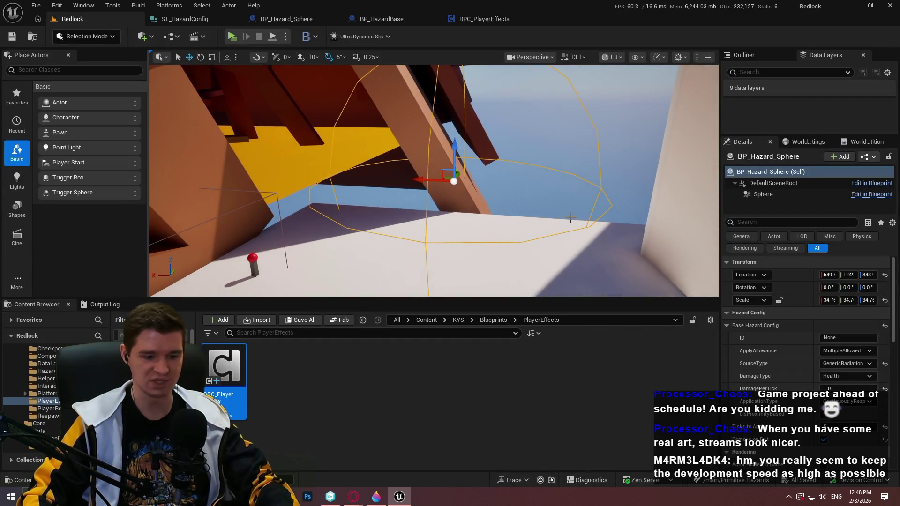
key(F11)
mouse_move(571, 217)
mouse_down()
mouse_move(539, 196)
mouse_move(497, 225)
mouse_move(602, 202)
mouse_move(586, 225)
mouse_move(566, 211)
mouse_move(630, 280)
mouse_up()
scroll(549, 214, up, 2)
scroll(595, 216, down, 2)
scroll(577, 216, down, 1)
scroll(604, 249, down, 1)
Step: Leave full-window mode and bring the Production Plan article back to the front
key(F11)
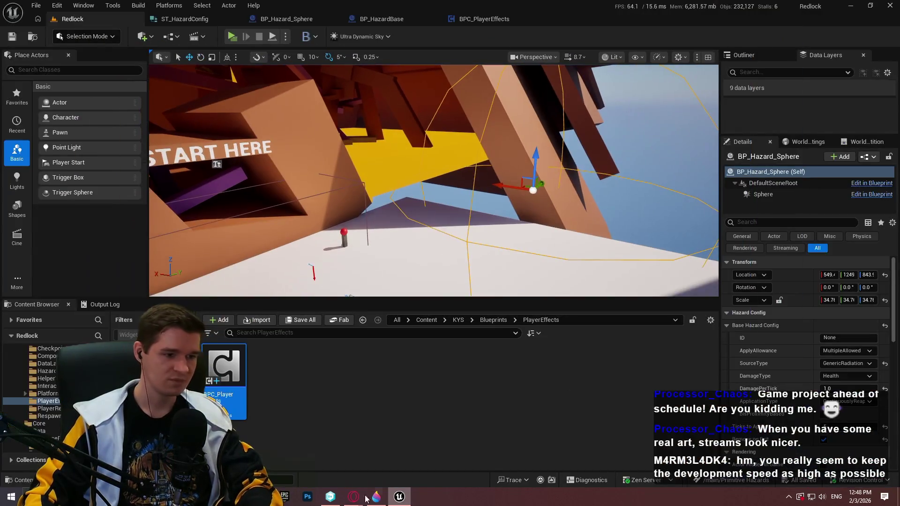
mouse_move(354, 496)
click(429, 463)
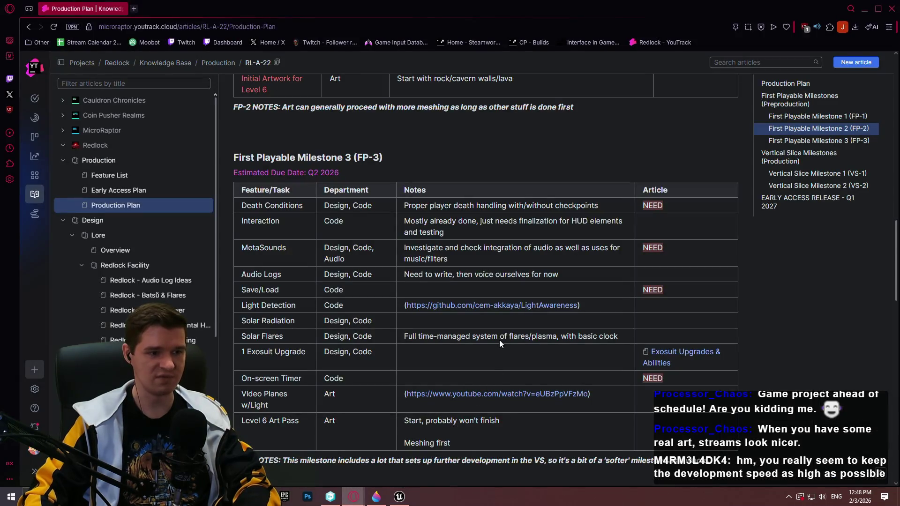
scroll(517, 309, down, 1)
scroll(516, 305, down, 6)
scroll(536, 292, down, 3)
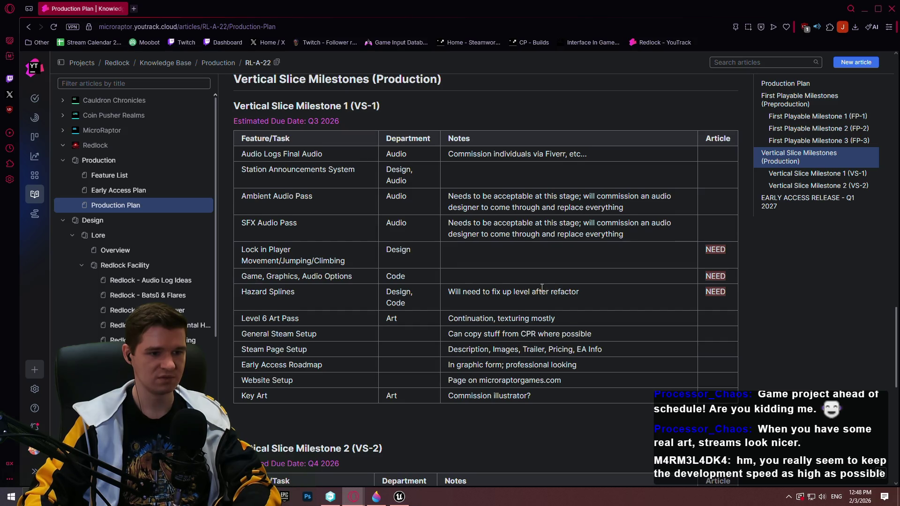
scroll(541, 283, up, 13)
scroll(540, 281, down, 2)
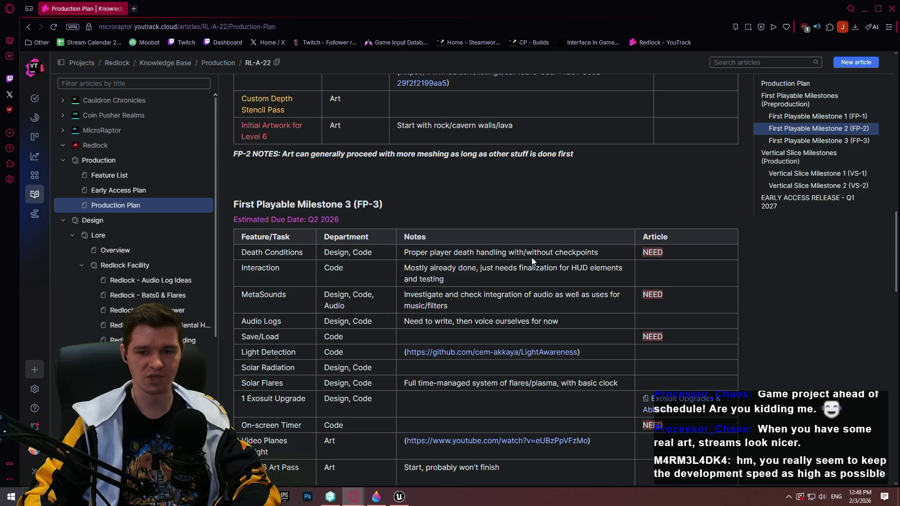
scroll(531, 258, up, 5)
scroll(521, 238, up, 7)
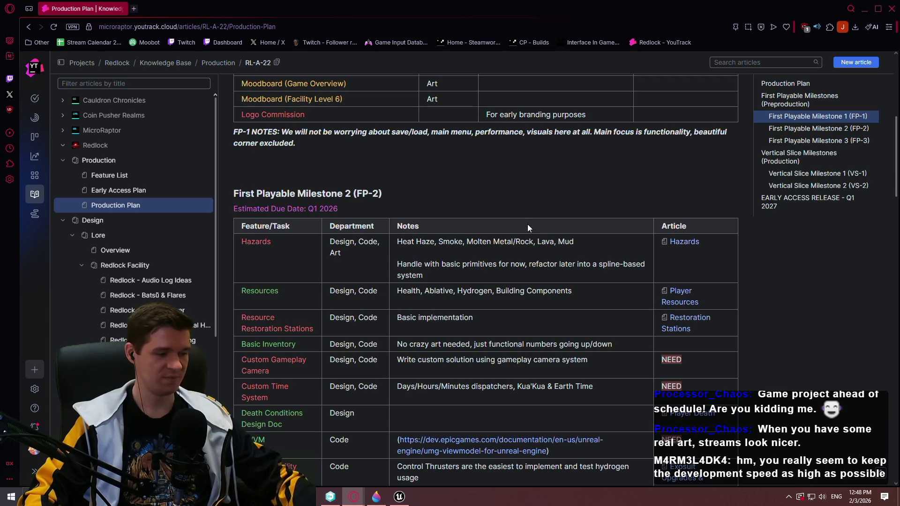
scroll(531, 211, up, 5)
scroll(531, 209, down, 5)
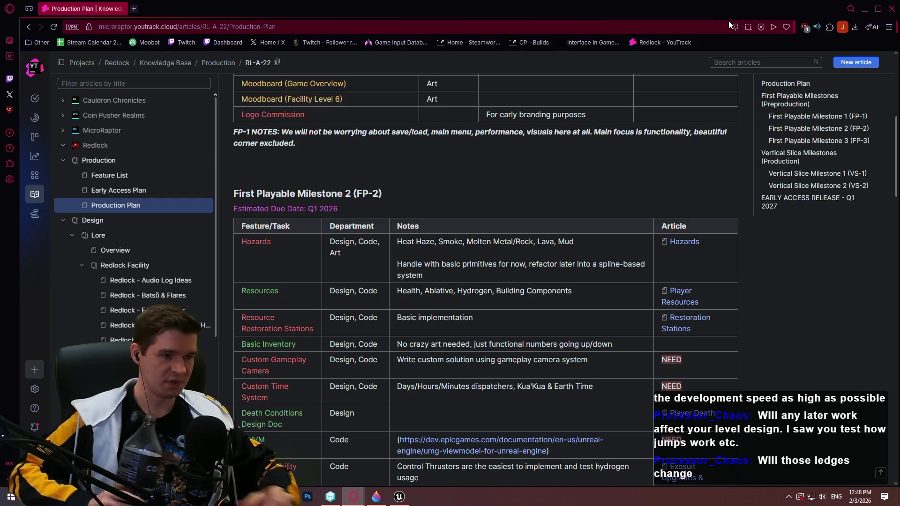
key(alt+Tab)
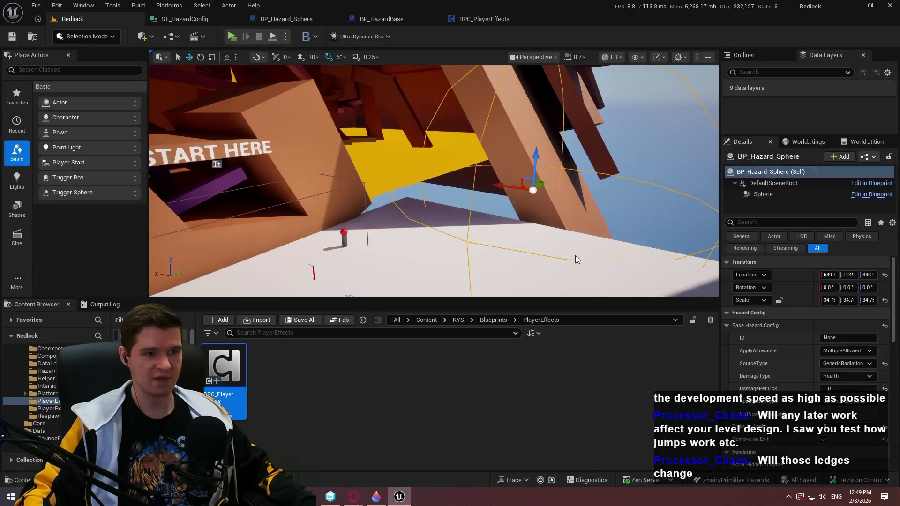
drag(576, 259, 575, 259)
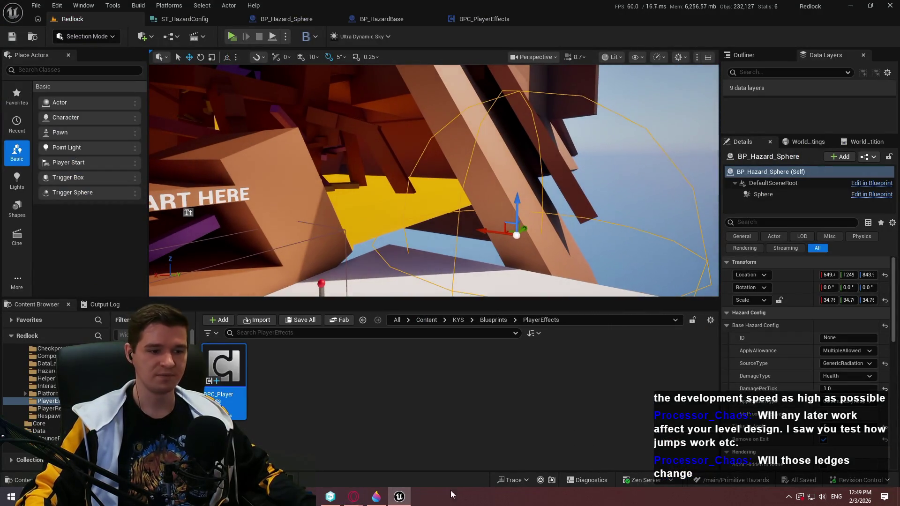
Step: Minimize the Unreal Editor to reveal the Production Plan's FP-2 table
click(398, 500)
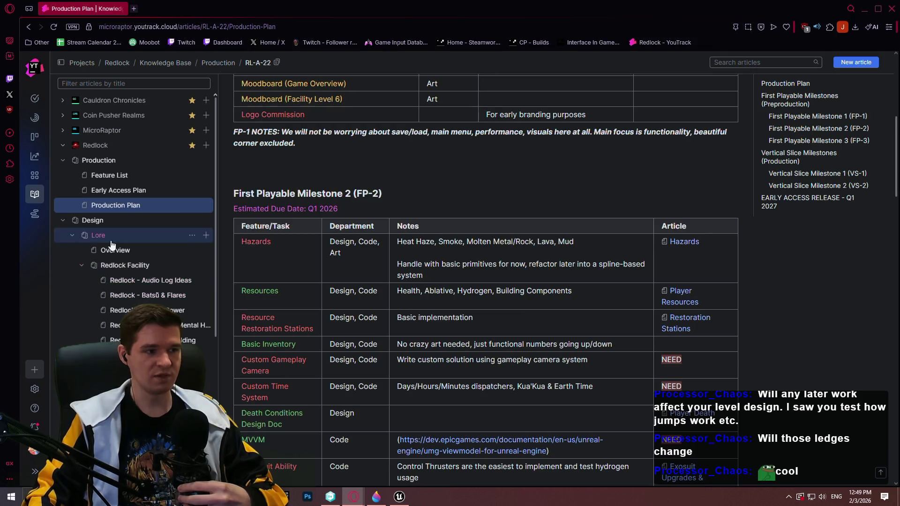
Step: Open Game/Difficulty Options, read the Suit Upgrades note on platform data layers, then return to Unreal
scroll(140, 253, down, 4)
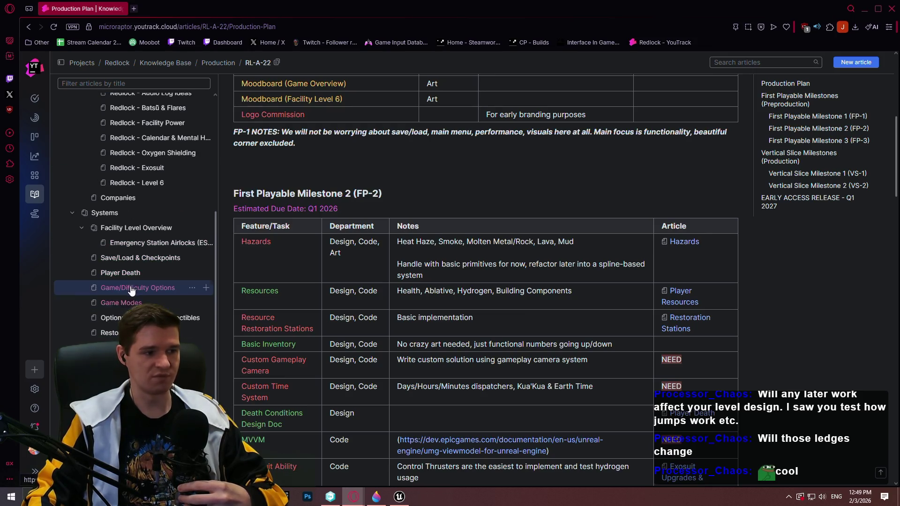
click(127, 287)
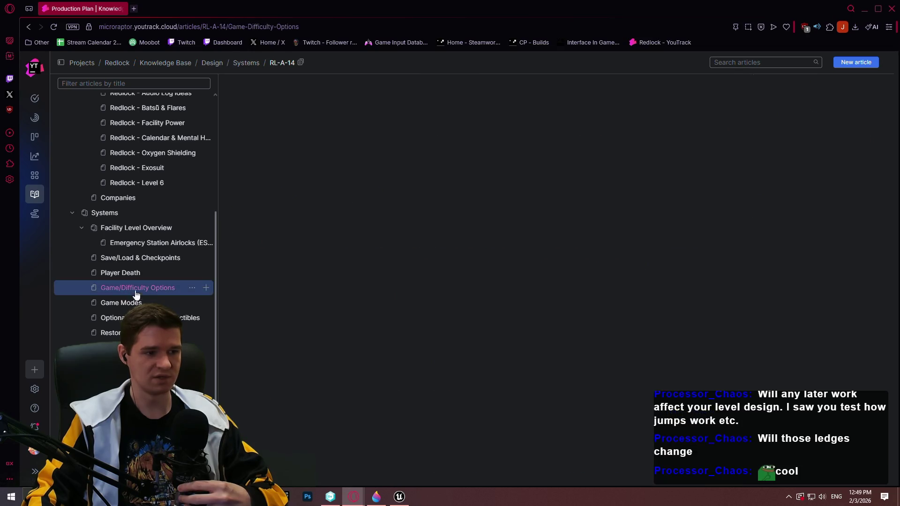
scroll(389, 273, down, 5)
scroll(389, 273, down, 10)
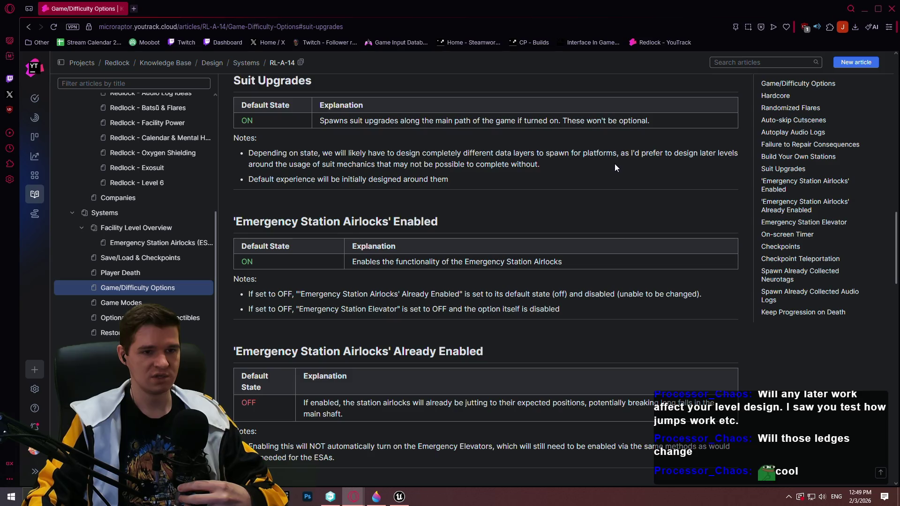
mouse_move(557, 168)
mouse_down()
mouse_move(512, 154)
mouse_move(536, 153)
mouse_up()
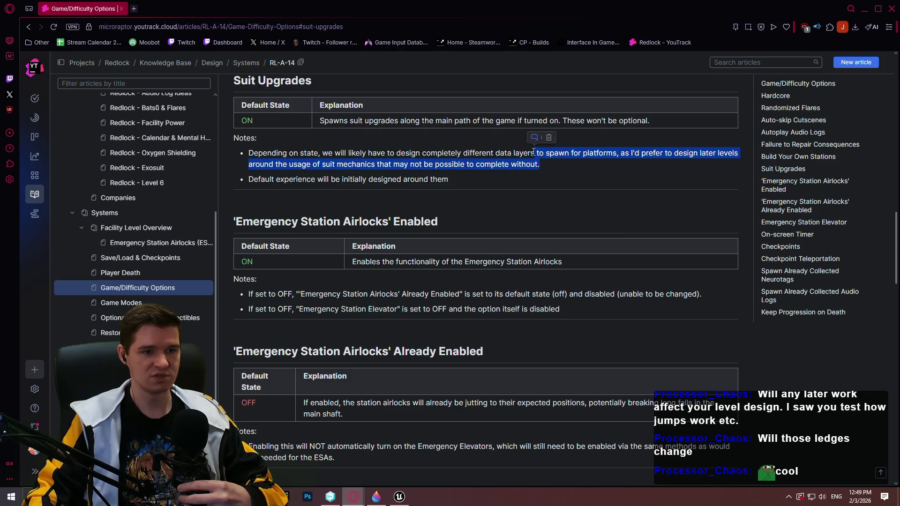
click(555, 159)
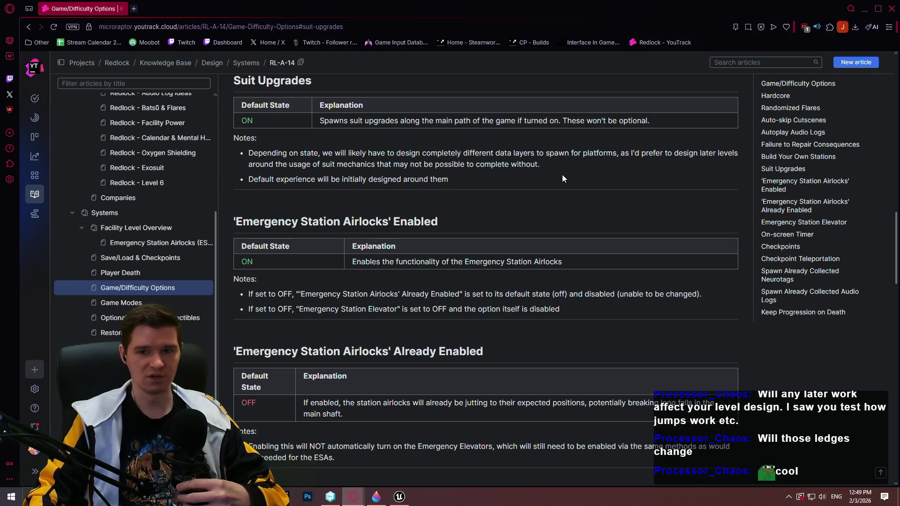
click(399, 497)
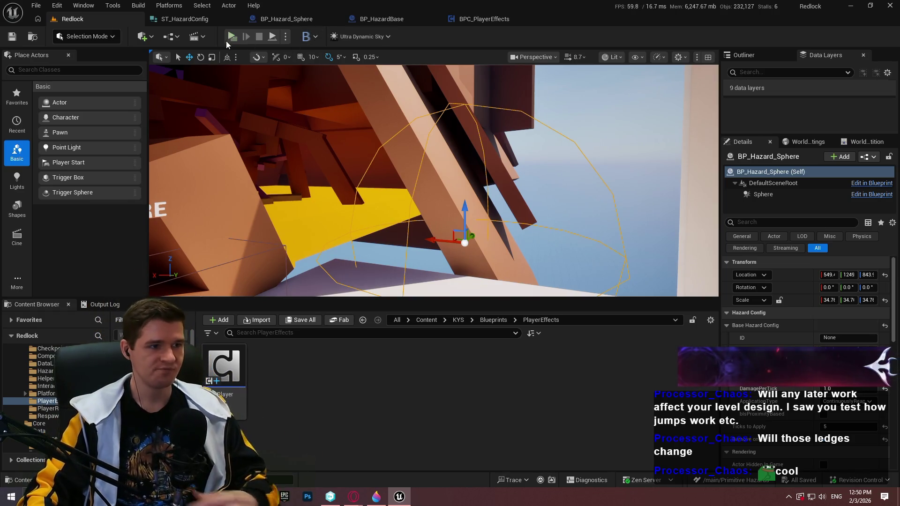
Step: From BPC_PlayerEffects, start a play session, dismiss the welcome dialog and run the character forward
click(471, 20)
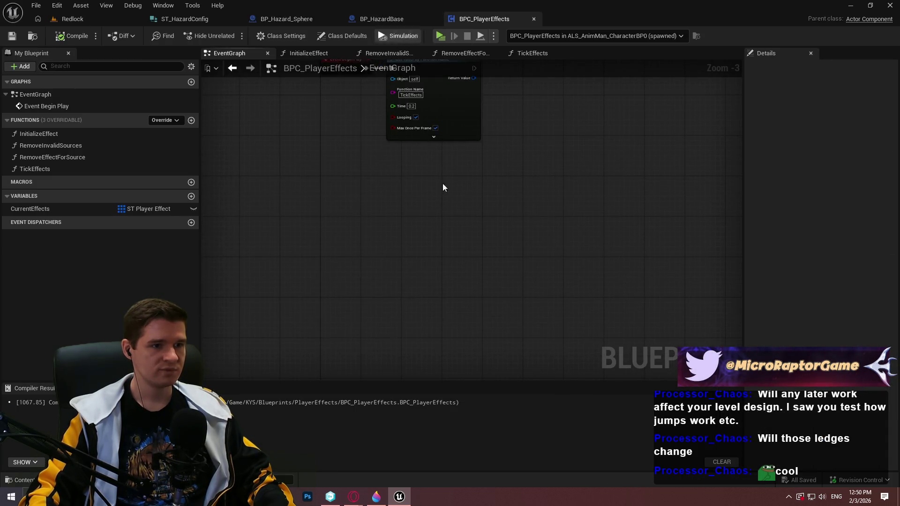
click(440, 37)
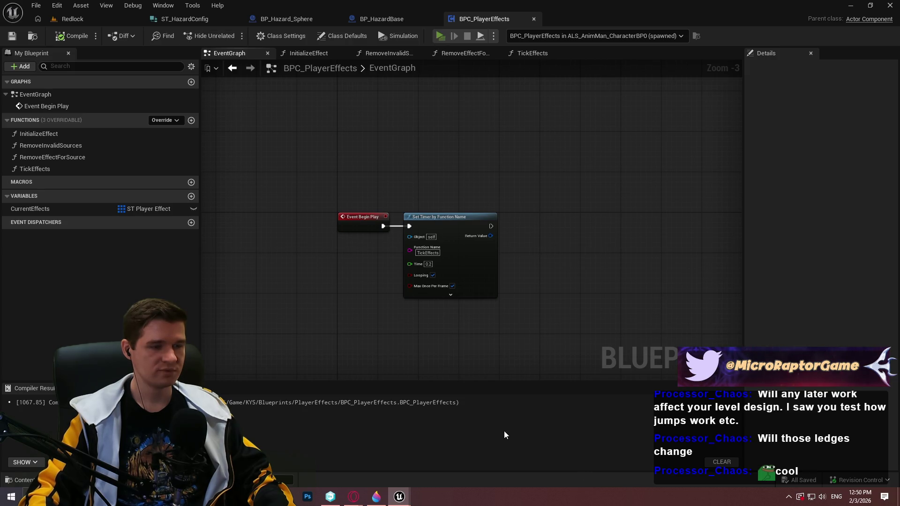
click(447, 400)
key(w)
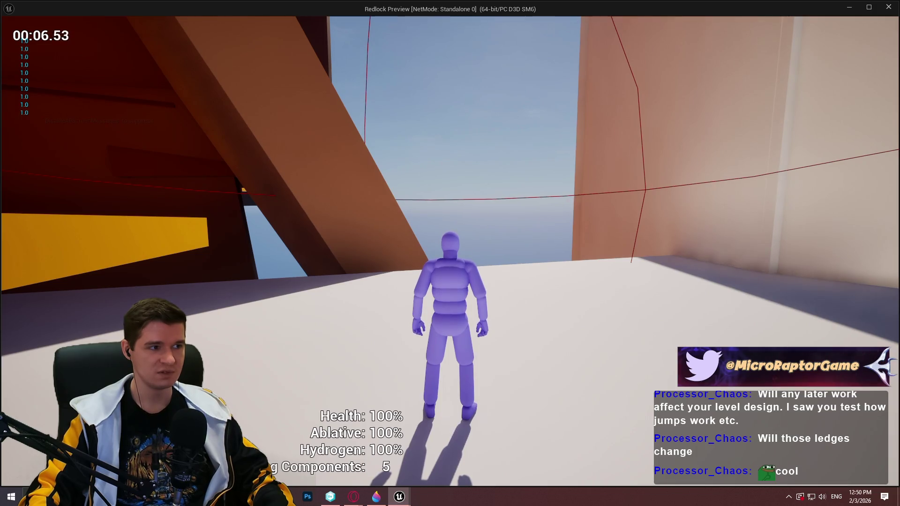
Step: Walk the character through the gap, then stop the play session with Esc
key(w)
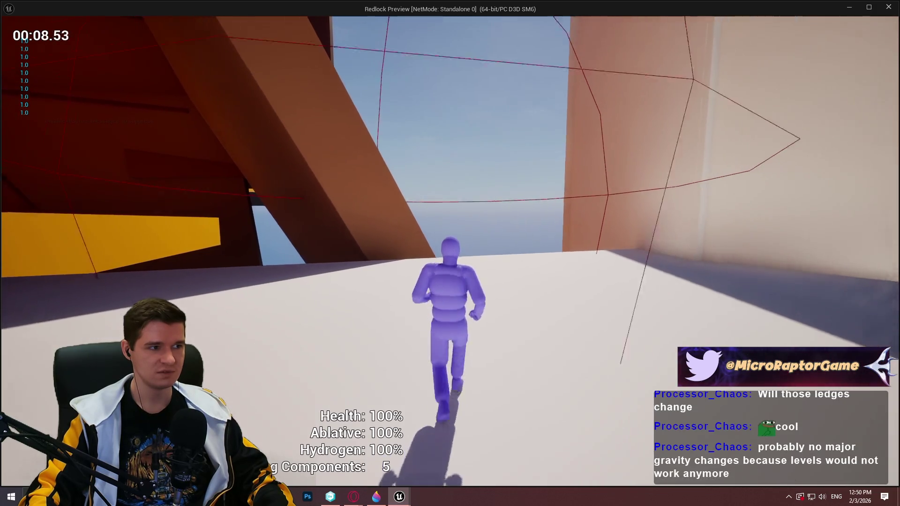
key(Escape)
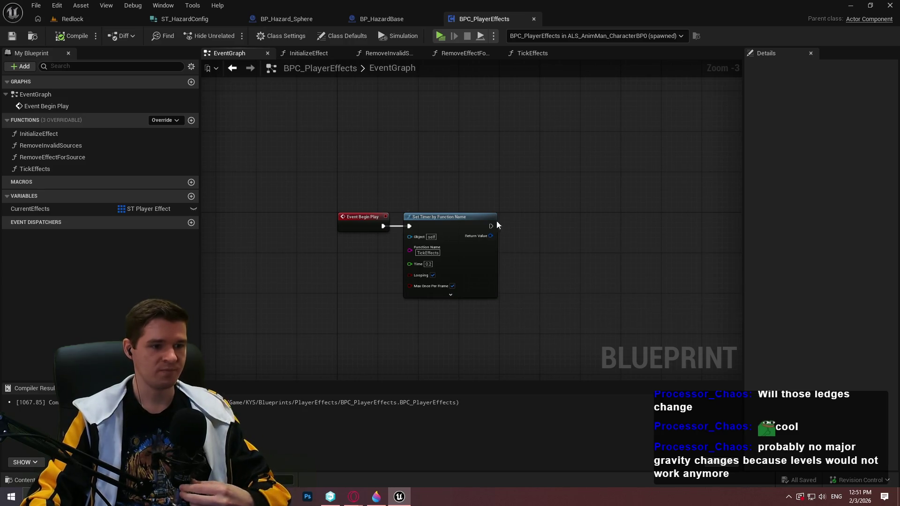
Step: Flip through the BP_Hazard_Sphere, BP_HazardBase and ST_HazardConfig tabs, ending on BPC_PlayerEffects
click(265, 19)
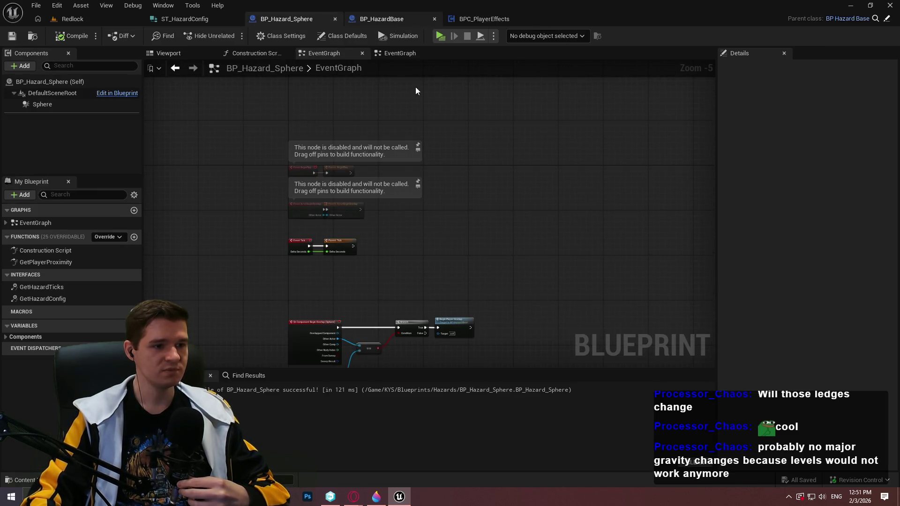
click(382, 19)
click(479, 19)
click(180, 18)
click(487, 19)
scroll(529, 196, down, 3)
scroll(528, 200, up, 2)
scroll(458, 137, up, 2)
Step: Inspect the TickEffects function's Update Player nodes, then begin editing the hazard sphere's DamagePerTick in the level
click(533, 54)
scroll(583, 279, down, 2)
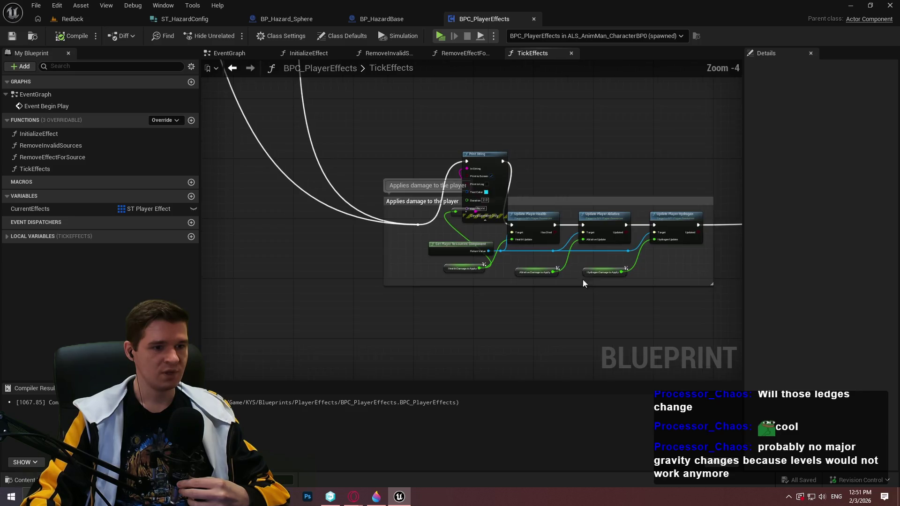
scroll(577, 277, up, 2)
scroll(573, 282, up, 2)
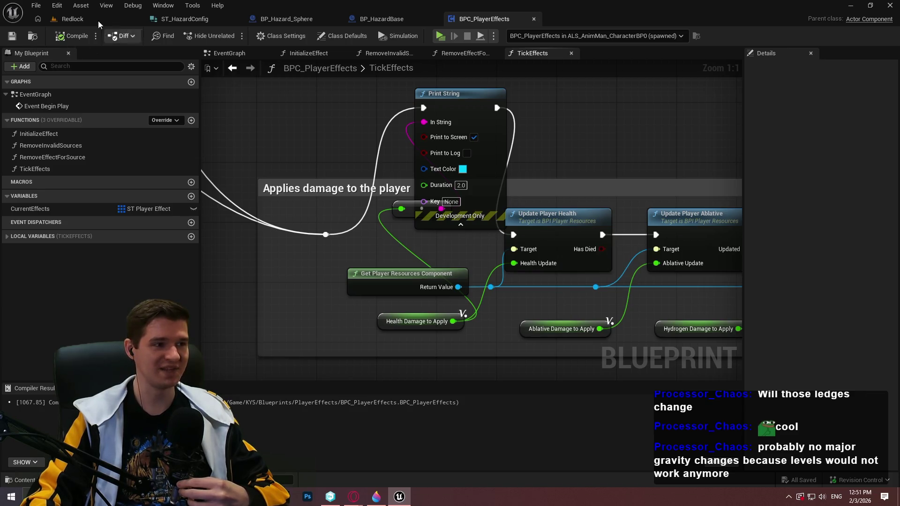
click(70, 18)
click(826, 389)
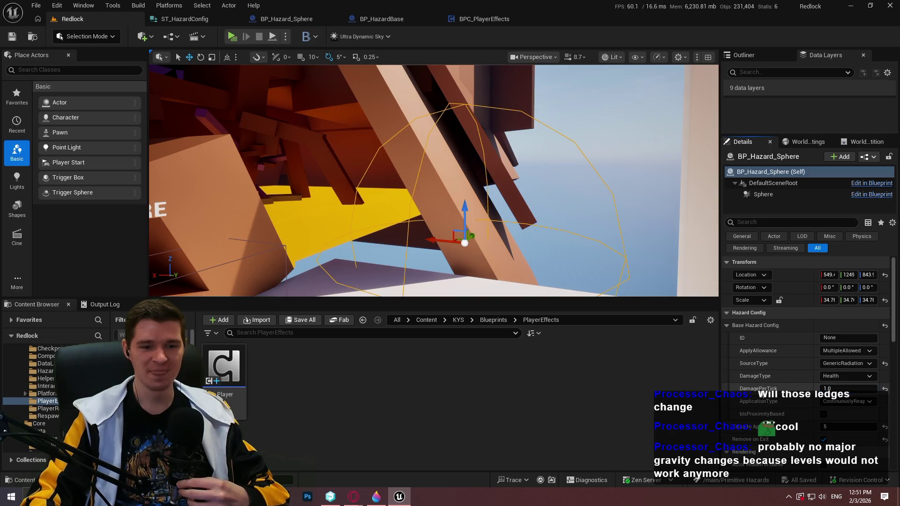
Step: Check the sphere's DamagePerTick, leaving it at 1.0, then open the ST_HazardConfig struct
scroll(801, 383, down, 1)
scroll(800, 381, down, 3)
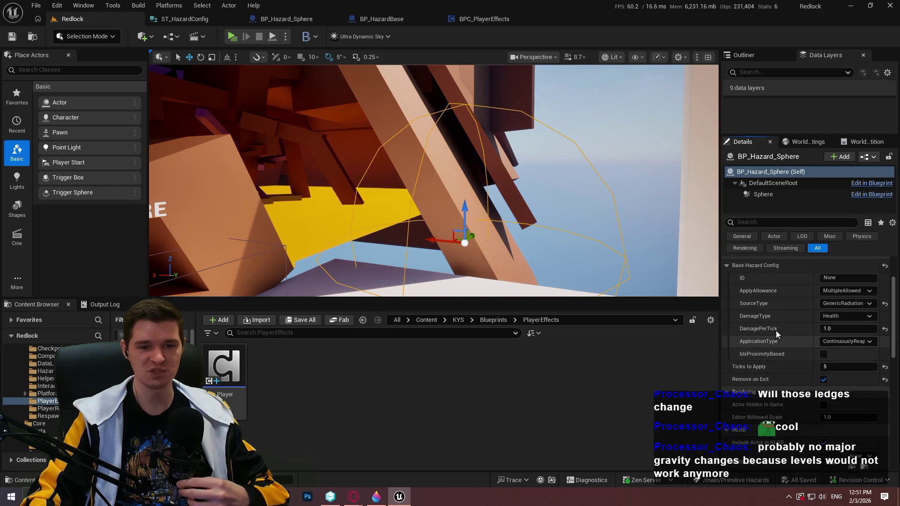
click(829, 327)
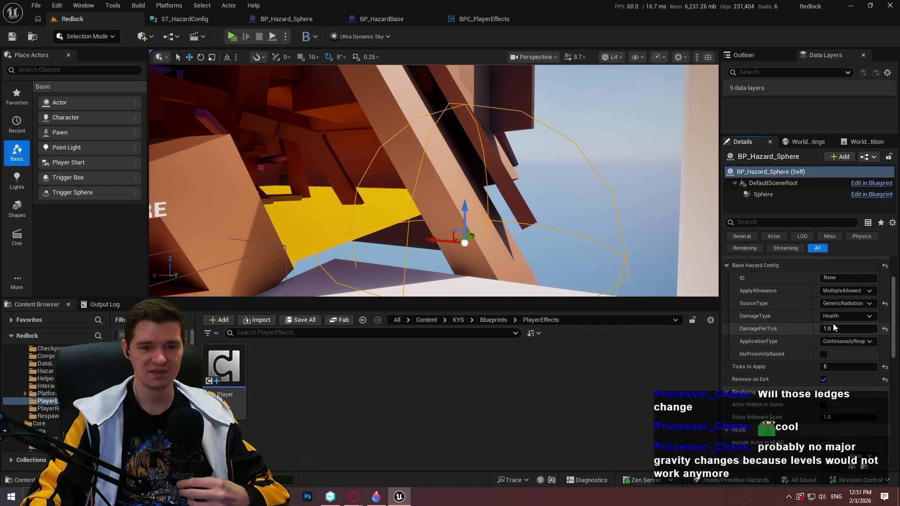
click(802, 329)
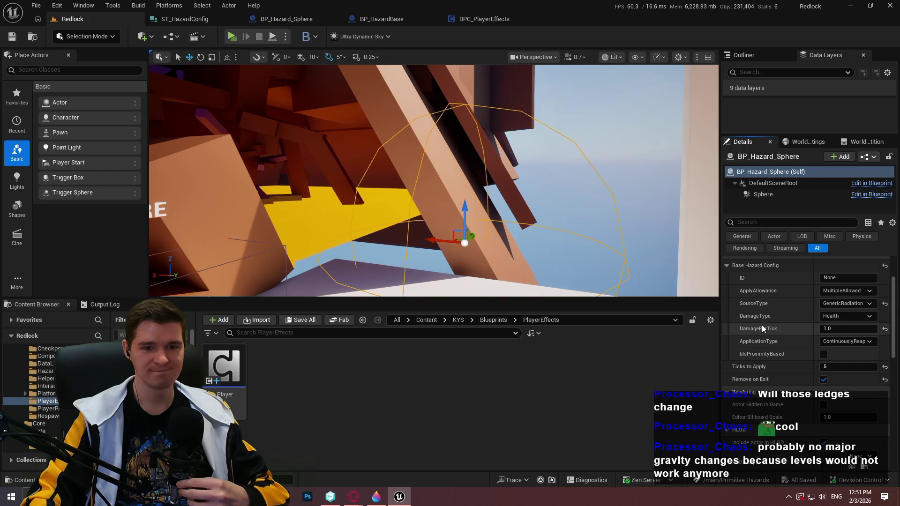
click(824, 329)
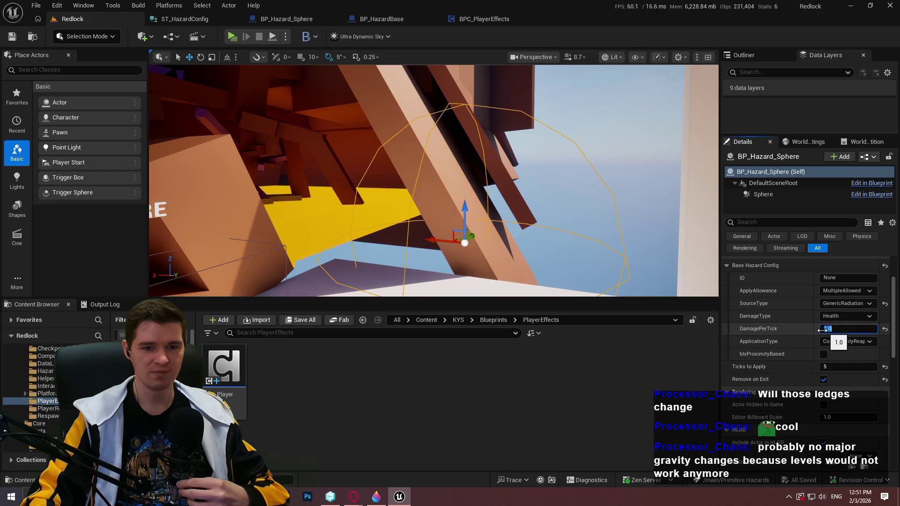
click(824, 329)
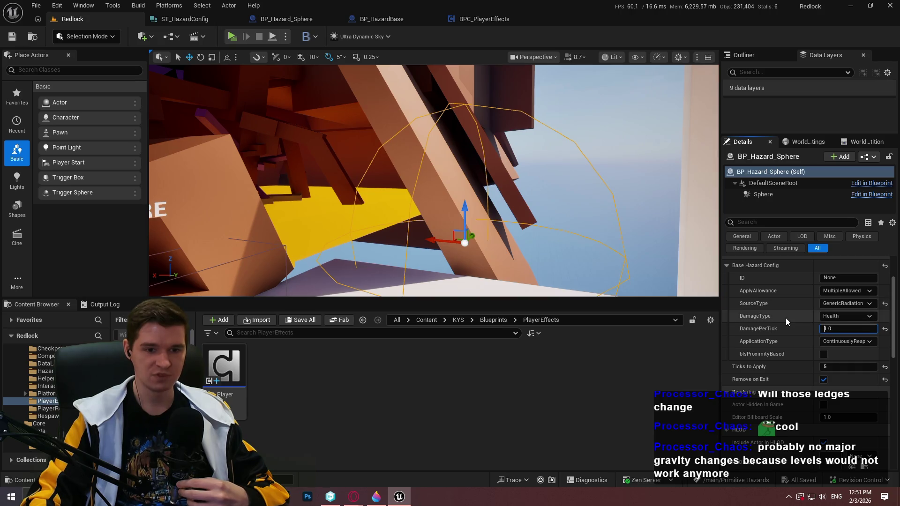
click(197, 19)
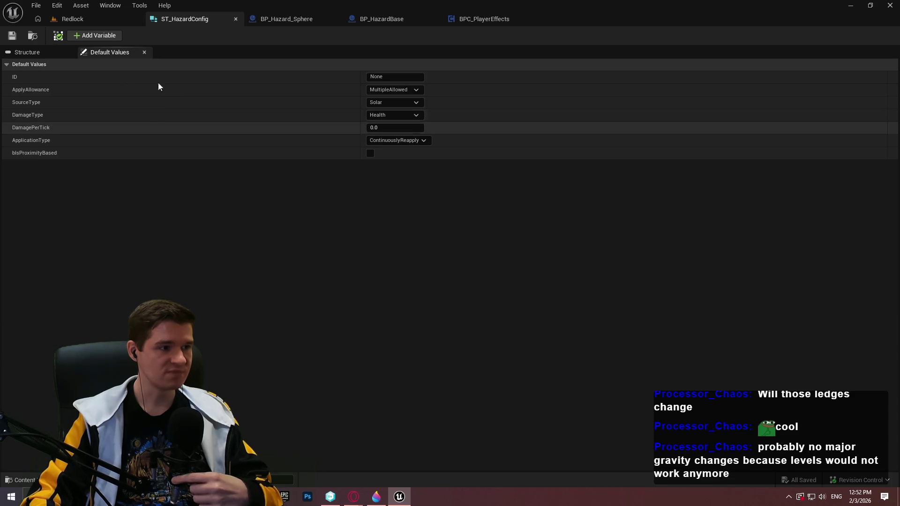
Step: Restrict ST_HazardConfig's DamagePerTick value range to -1 through 0
click(22, 52)
click(8, 140)
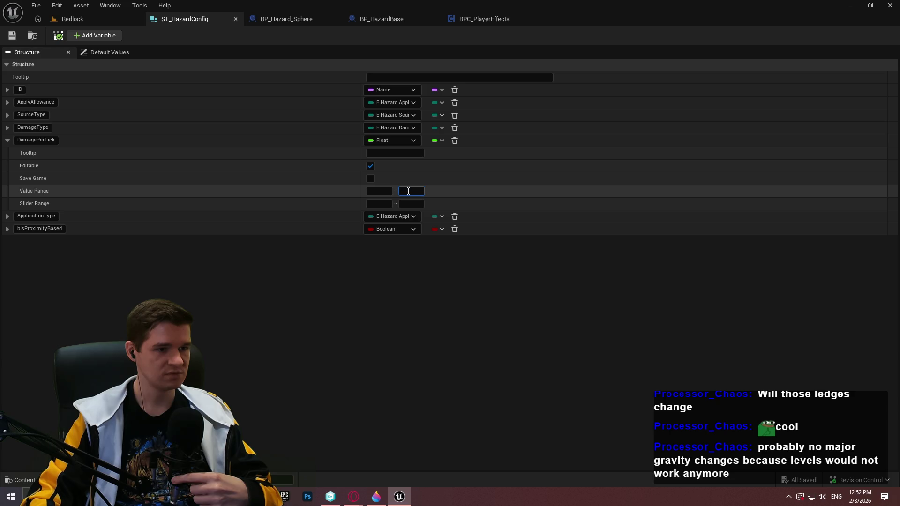
text(0)
key(Return)
click(379, 193)
text(-1)
key(Return)
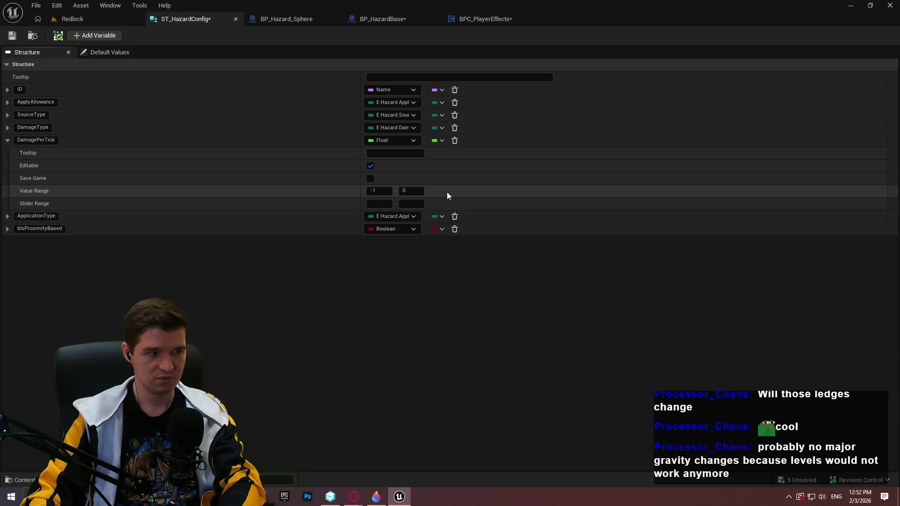
text(0)
Step: Set DamagePerTick's slider minimum to -1, save the struct, and bring up BP_HazardBase
click(385, 204)
text(-1)
key(Return)
click(11, 37)
click(382, 20)
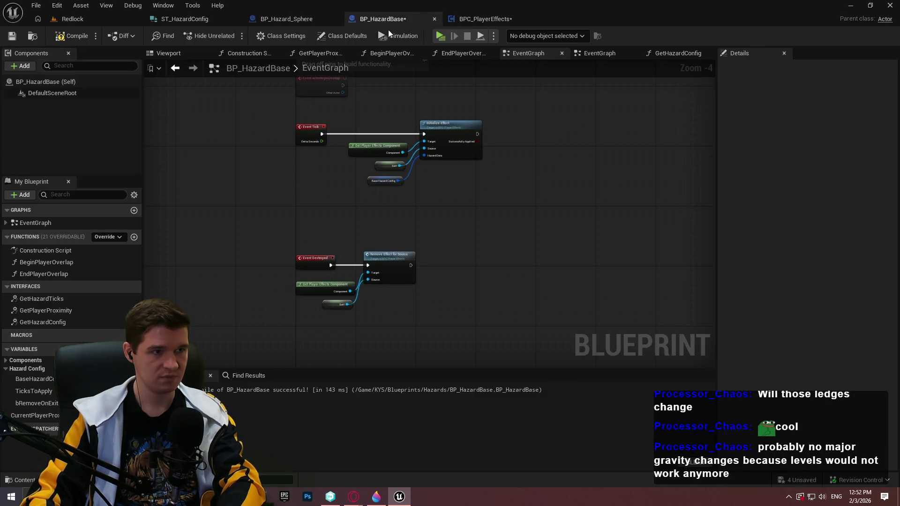
Step: Compile and save BP_HazardBase and expand BaseHazardConfig's default values
click(73, 36)
click(12, 36)
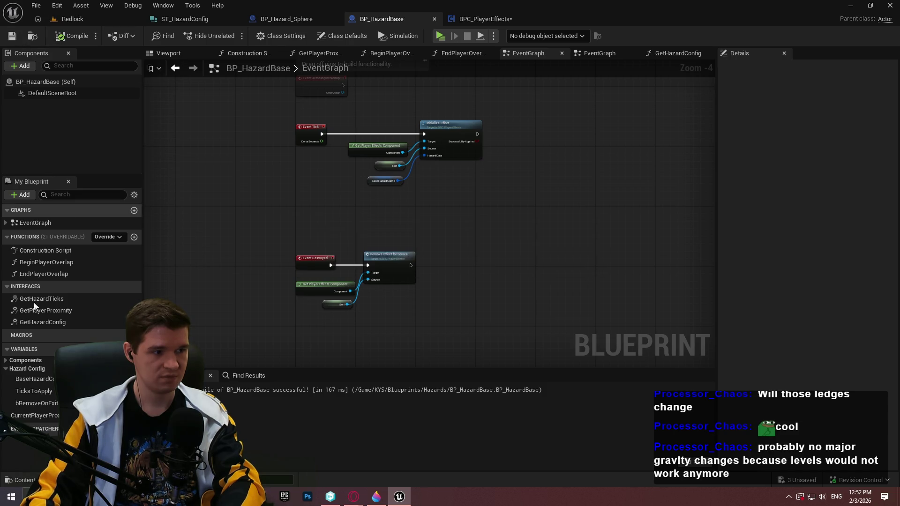
click(31, 416)
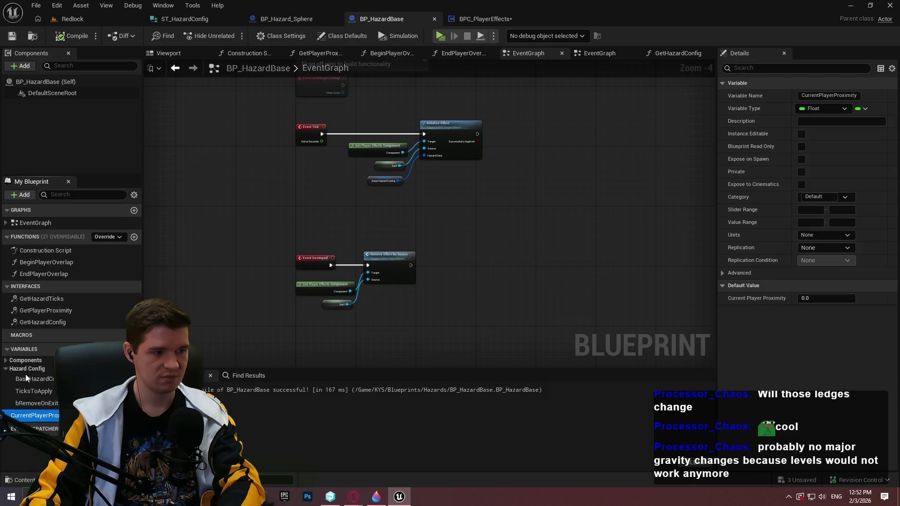
click(26, 378)
click(722, 248)
Step: Reset the BaseHazardConfig DamagePerTick default to 0.0 and save BP_HazardBase
drag(812, 313, 799, 314)
click(826, 311)
text(0)
key(Return)
click(826, 310)
key(Return)
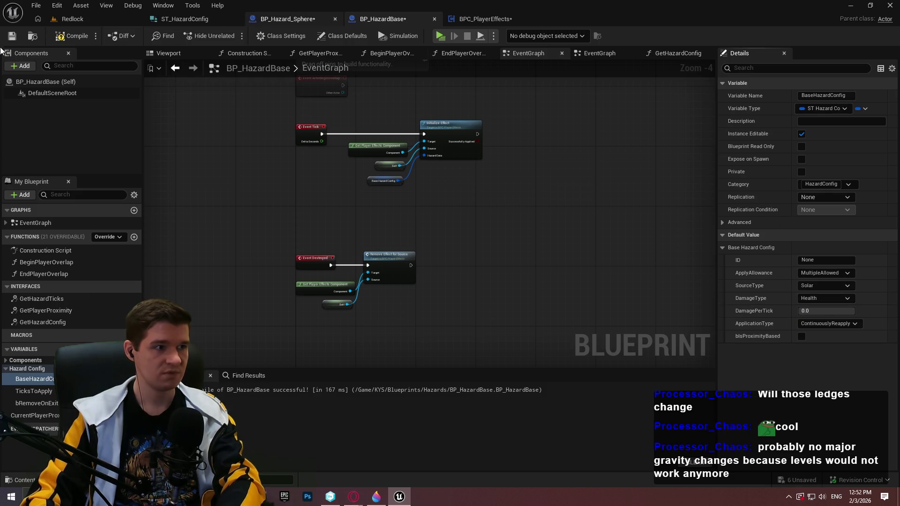
click(12, 35)
Step: Save BP_Hazard_Sphere and start editing the placed sphere's DamagePerTick value in Redlock
click(287, 19)
key(ctrl+s)
click(856, 330)
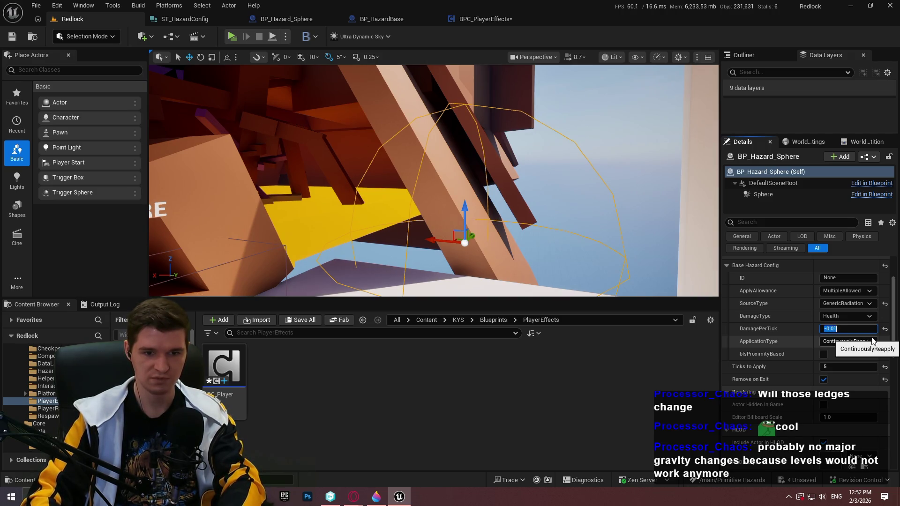
Step: Save all assets and launch a Standalone playtest
click(34, 6)
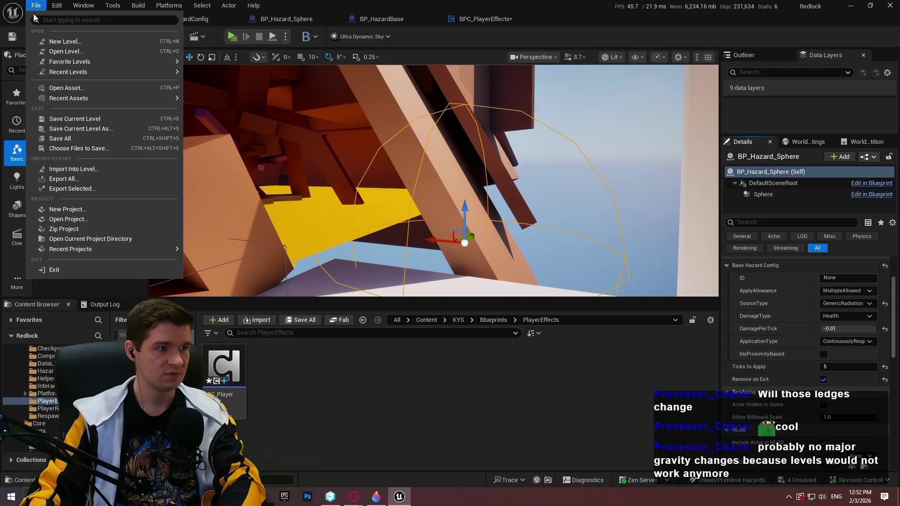
click(72, 137)
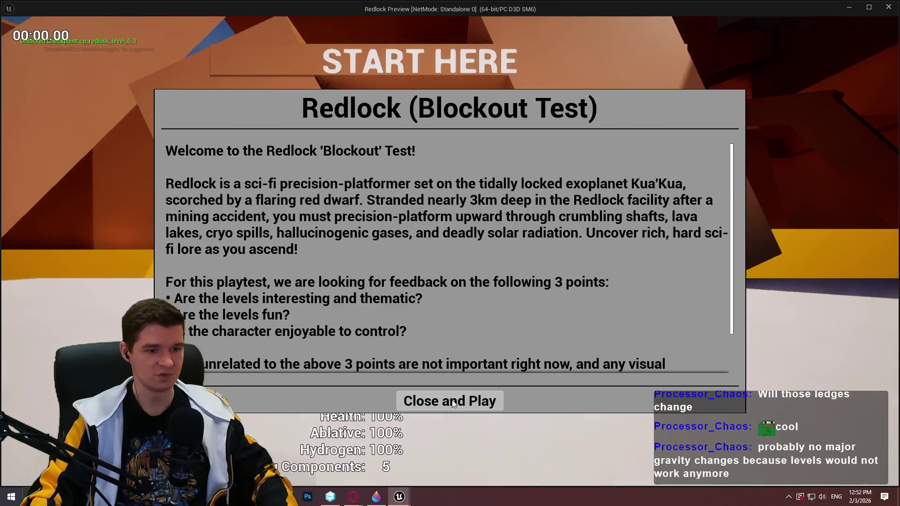
click(478, 400)
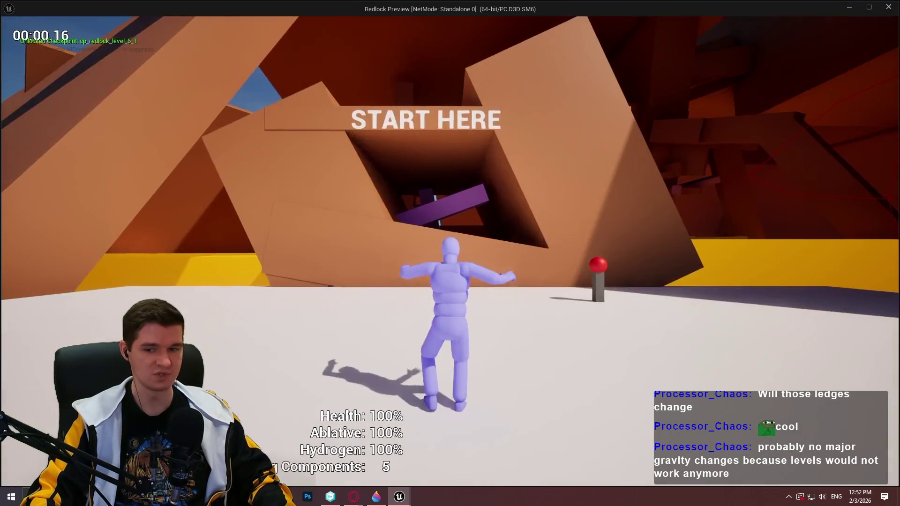
key(w)
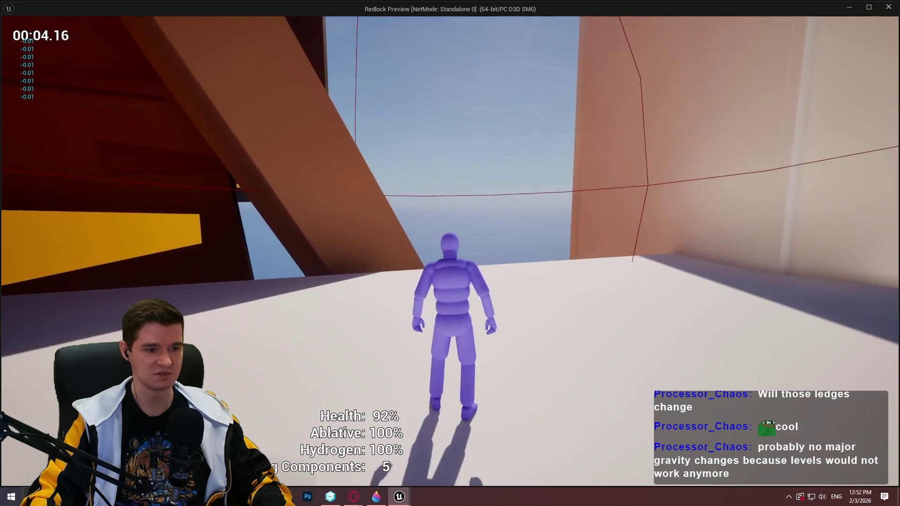
Step: Run into the hazard until Health drains to 0%, then lower the sphere onto the floor
key(w)
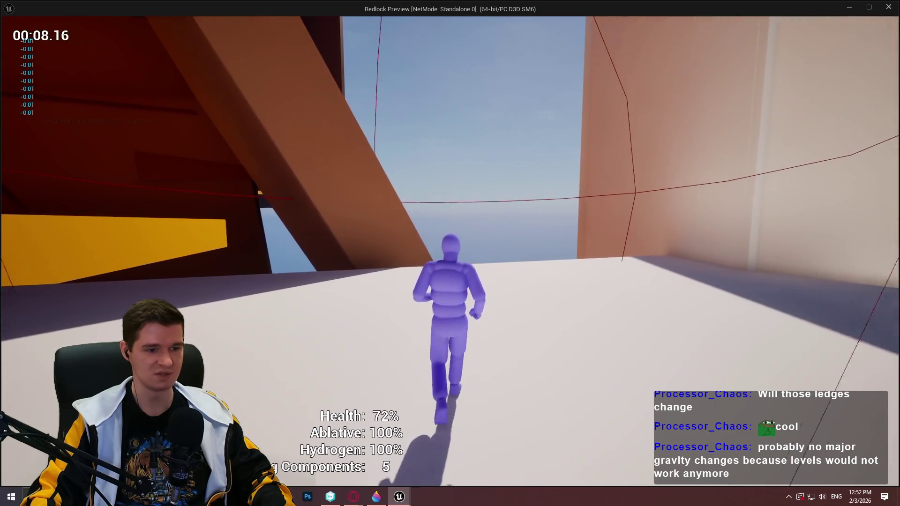
key(s)
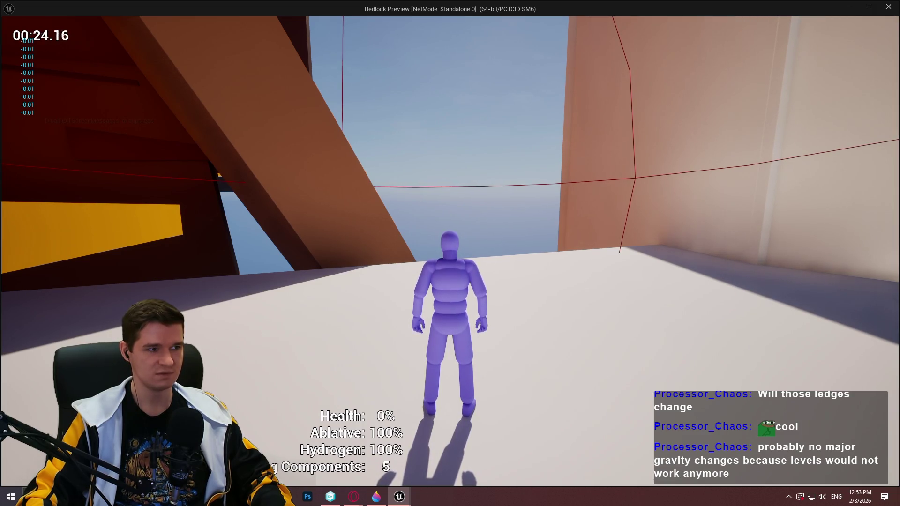
key(w)
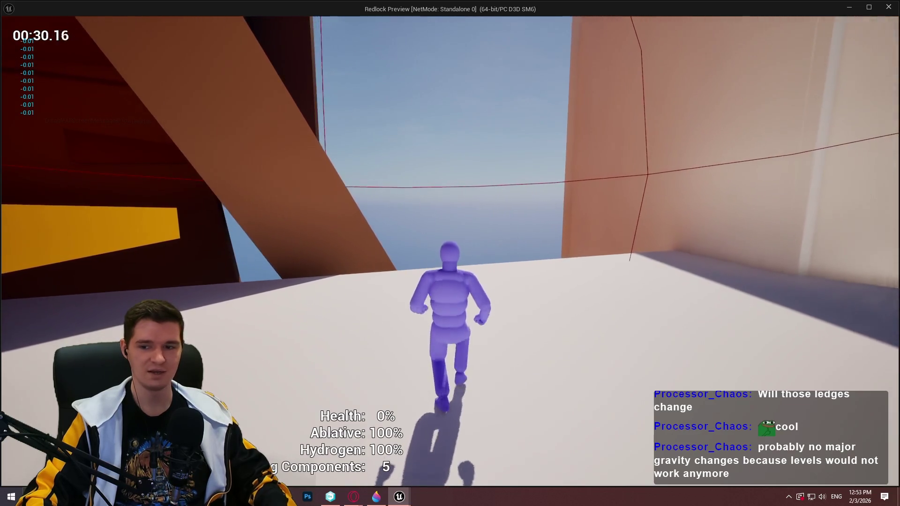
key(Escape)
drag(471, 131, 470, 166)
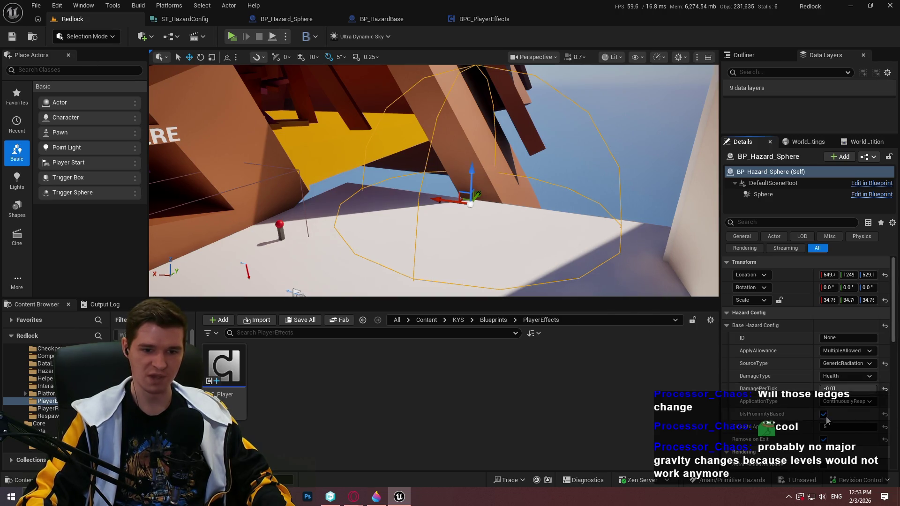
Step: Set the hazard sphere's DamagePerTick to -0.06, save the level, and launch the preview
mouse_move(488, 187)
mouse_down()
mouse_move(487, 197)
mouse_move(488, 187)
mouse_up()
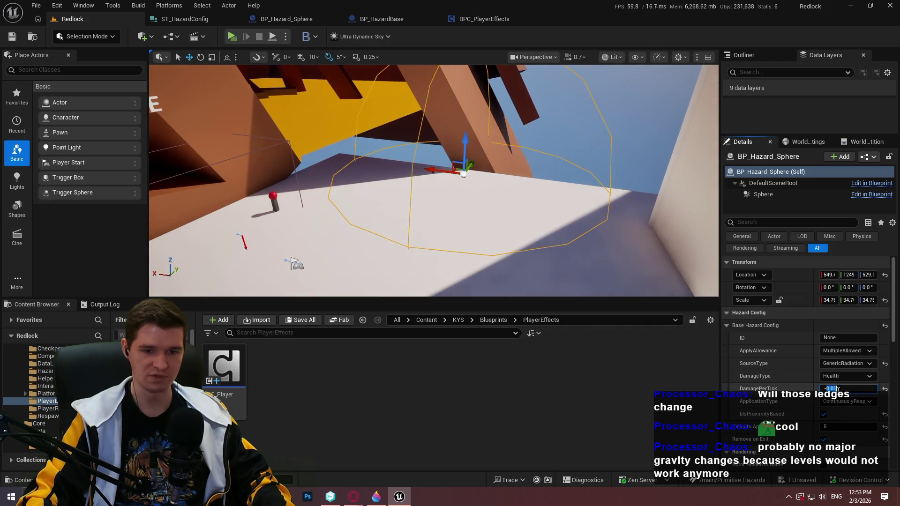
text(4)
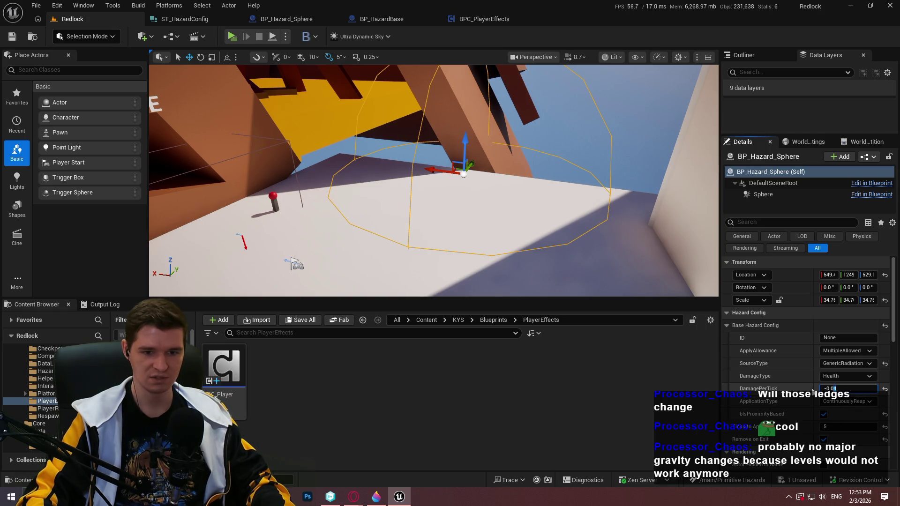
key(ctrl+s)
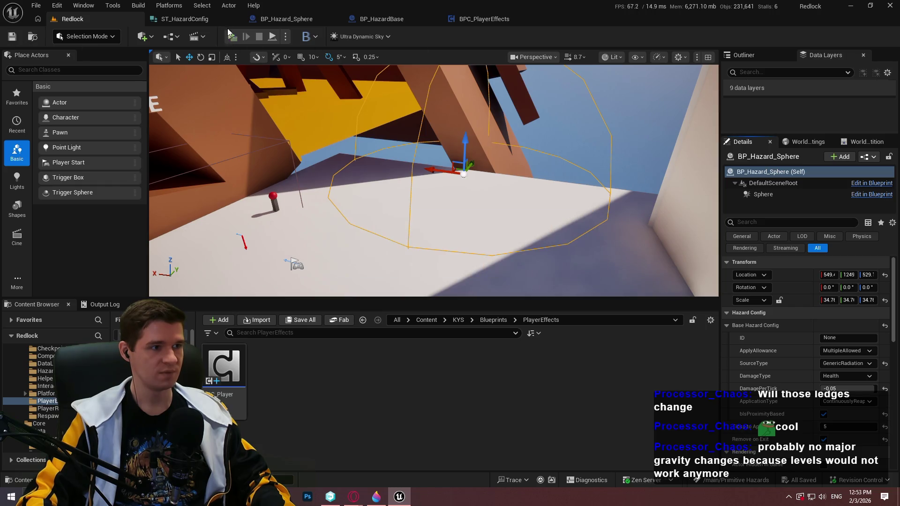
key(alt+p)
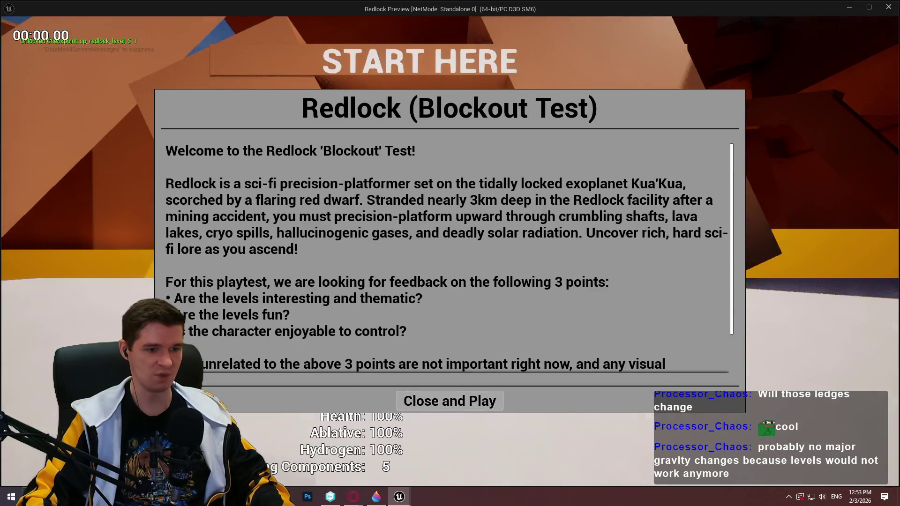
Step: Walk into the hazard sphere, watch Health drain slowly to about 62.6%, then end the preview
click(496, 404)
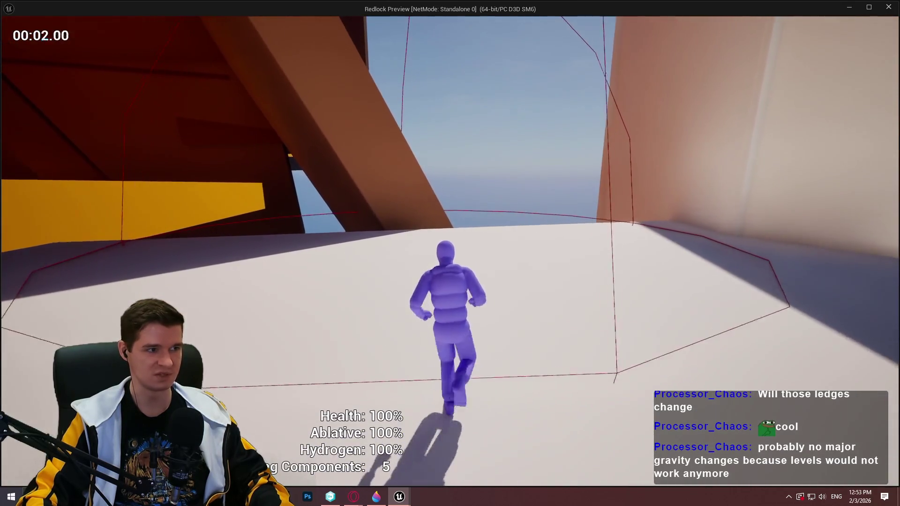
key(w)
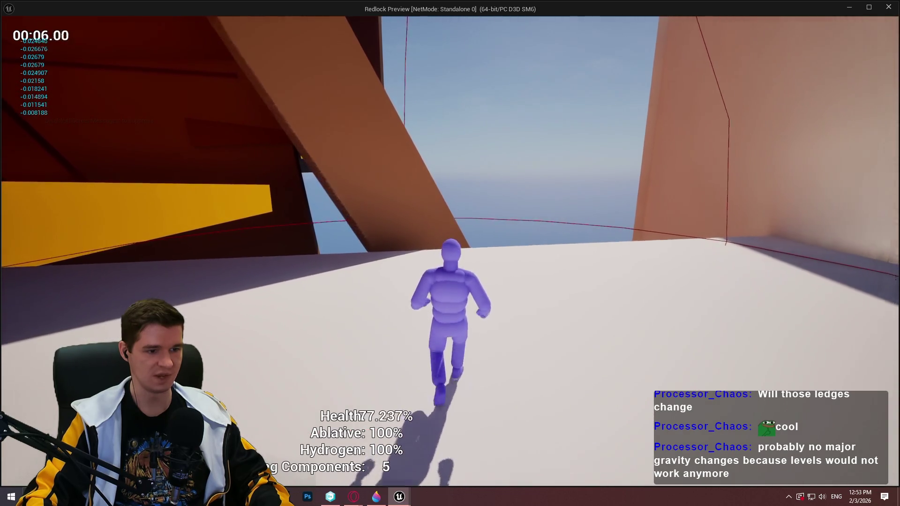
key(s)
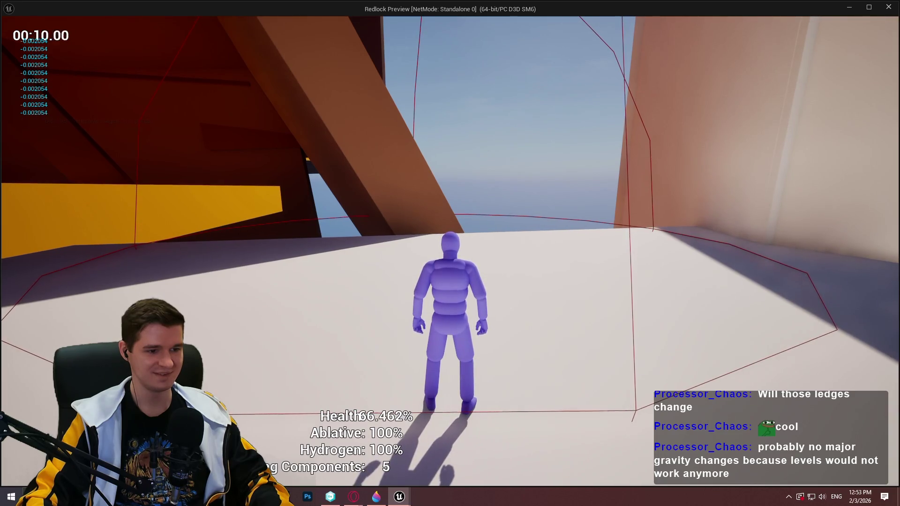
key(s)
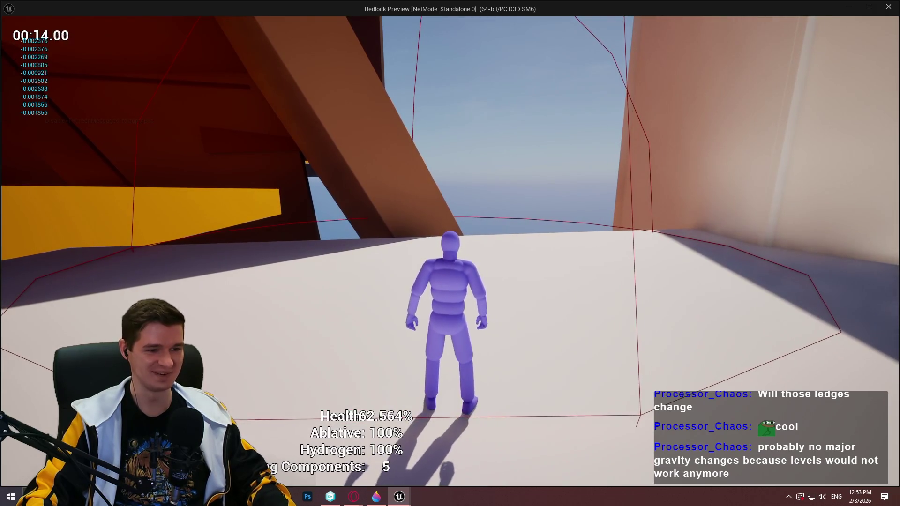
key(Escape)
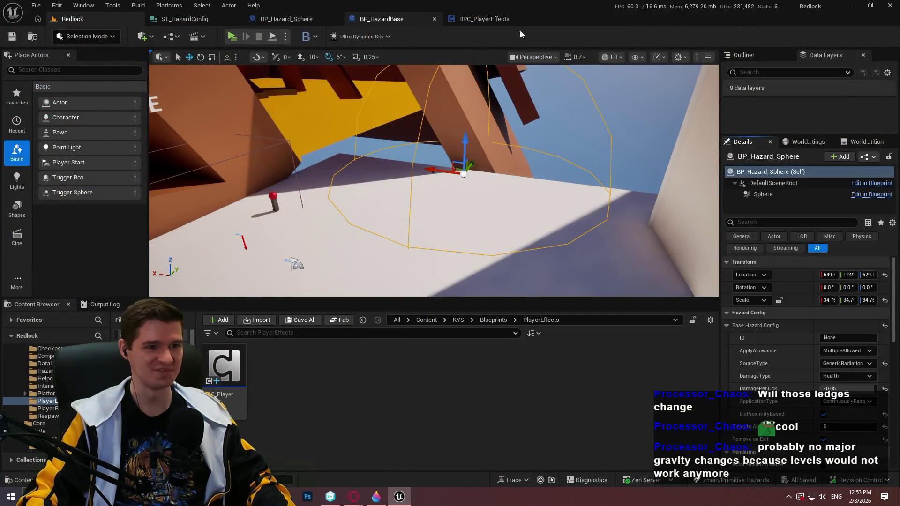
Step: Browse to KYS > UI > PlayerResources and open WBP_PlayerResources
click(315, 20)
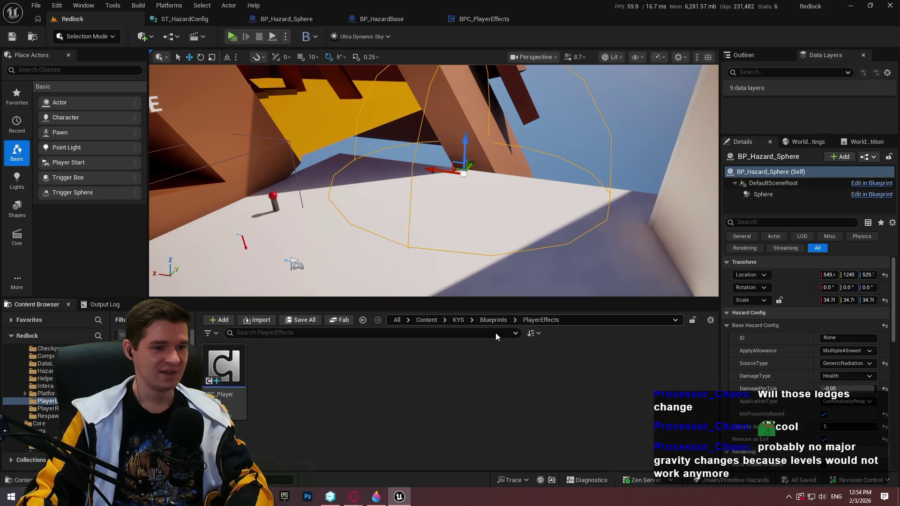
click(493, 320)
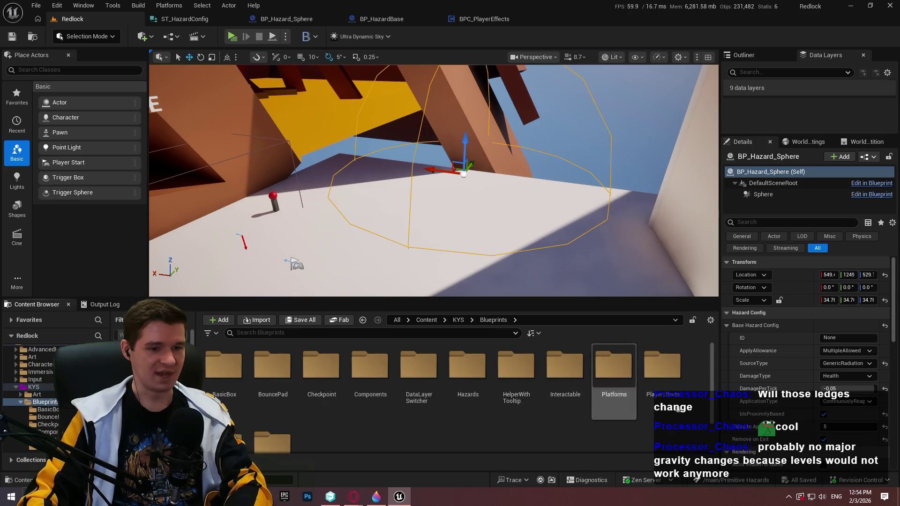
click(454, 321)
double_click(660, 368)
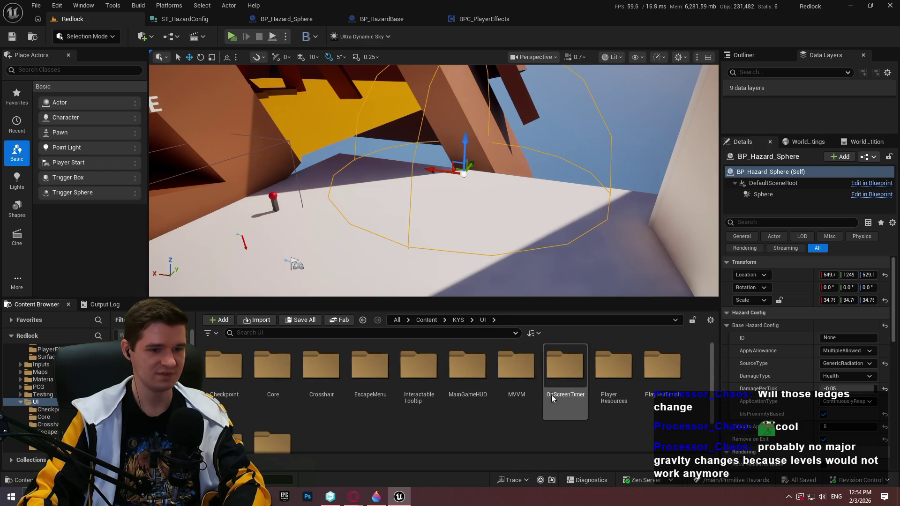
double_click(596, 364)
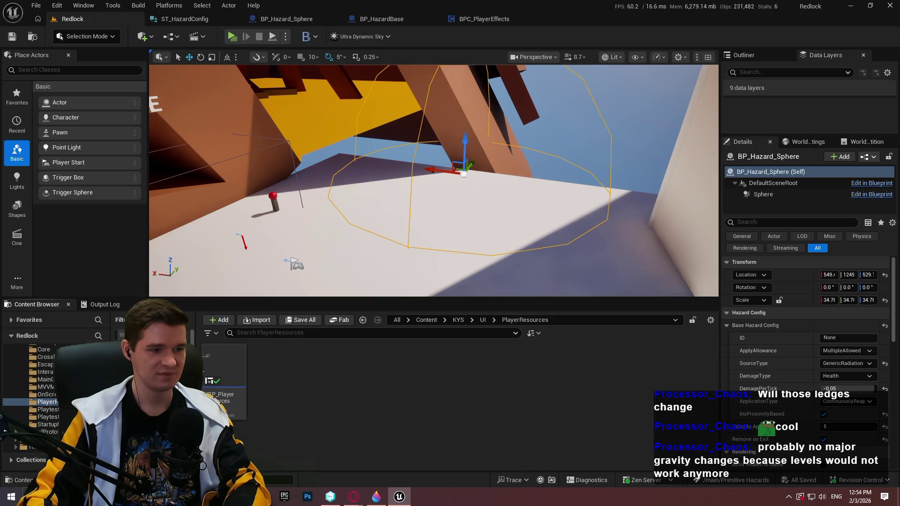
double_click(214, 360)
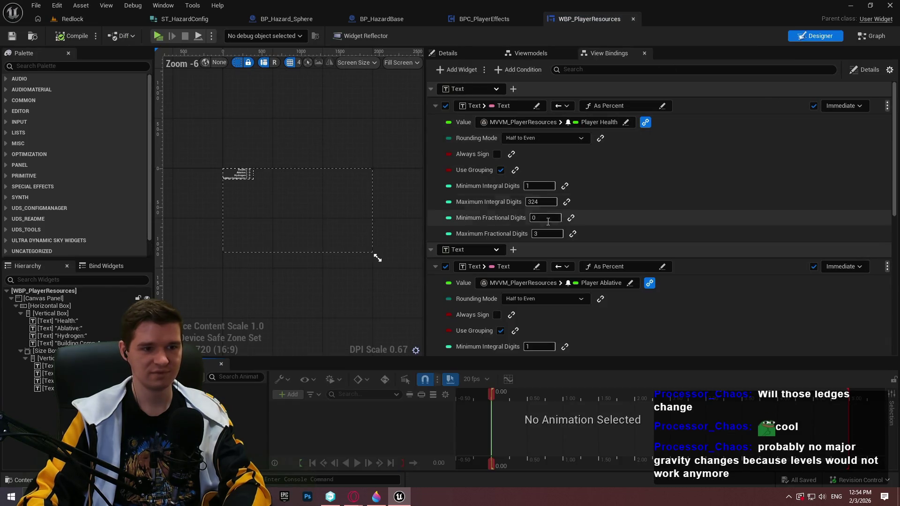
Step: Set Maximum Fractional Digits to 0 on the Health and Ablative bindings
text(0)
click(598, 230)
scroll(581, 253, down, 2)
scroll(569, 269, down, 1)
click(547, 299)
text(0)
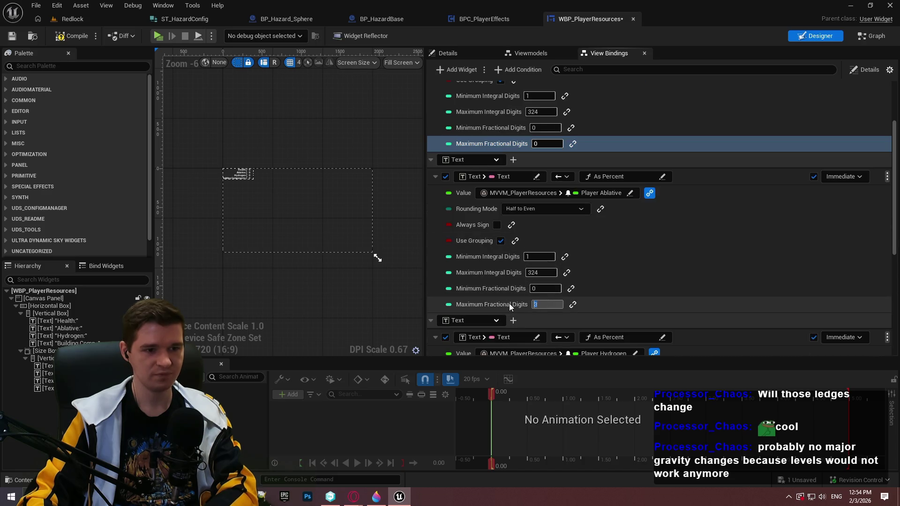
click(604, 298)
Step: Set the Hydrogen binding's Maximum Fractional Digits to 0 and save the widget
scroll(639, 256, down, 2)
scroll(639, 257, down, 2)
click(547, 266)
text(0)
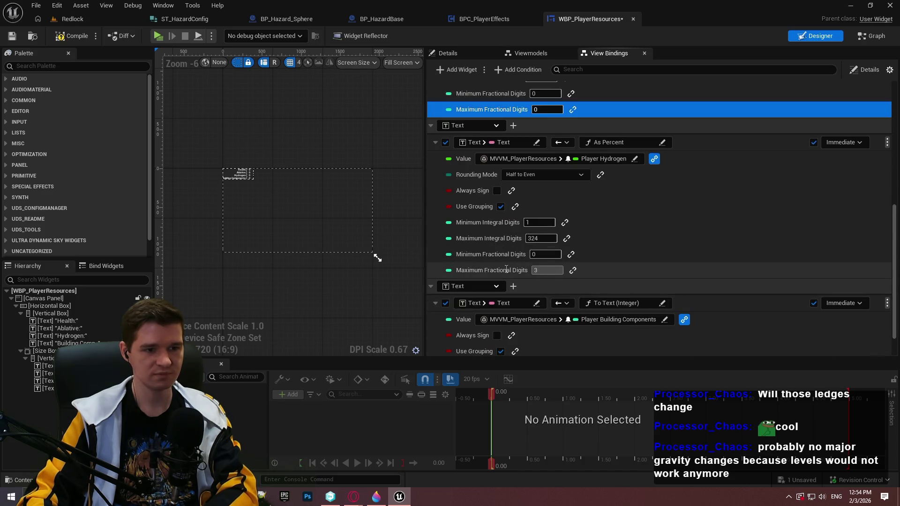
click(637, 271)
scroll(604, 269, down, 1)
key(ctrl+s)
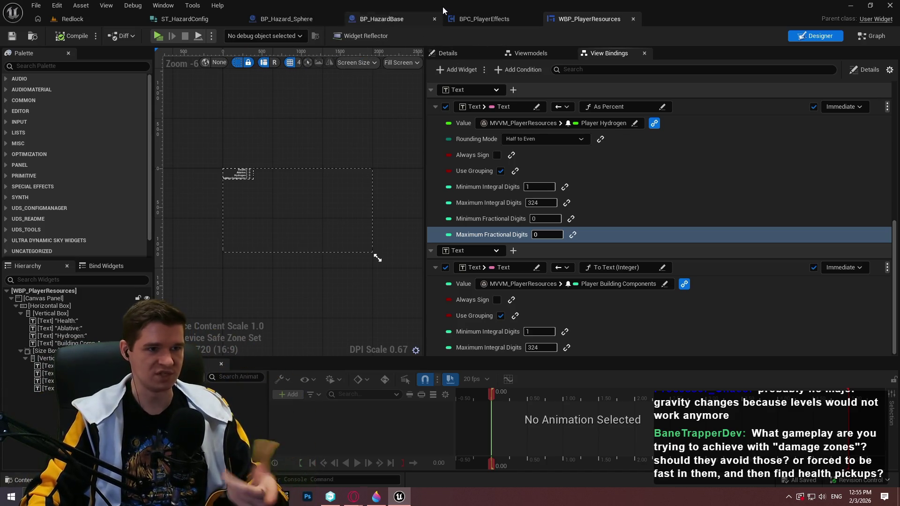
Step: Return to the BPC_PlayerEffects TickEffects graph
click(508, 19)
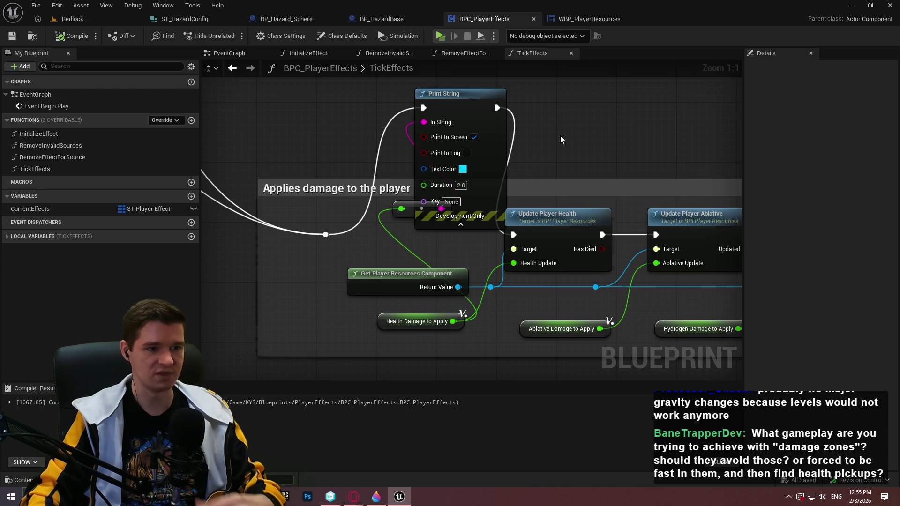
Step: Delete the debug Print String and reconnect the exec wire to Update Player Health
drag(450, 242, 400, 209)
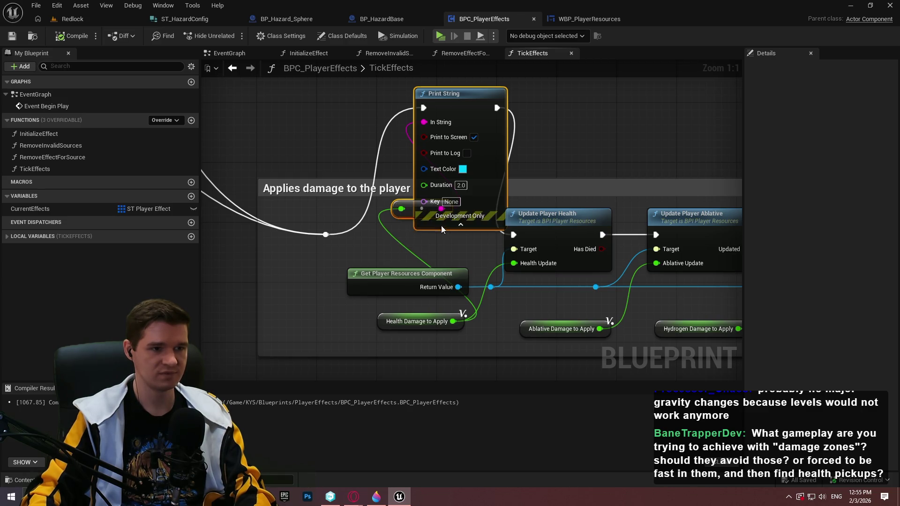
key(Delete)
drag(326, 234, 513, 234)
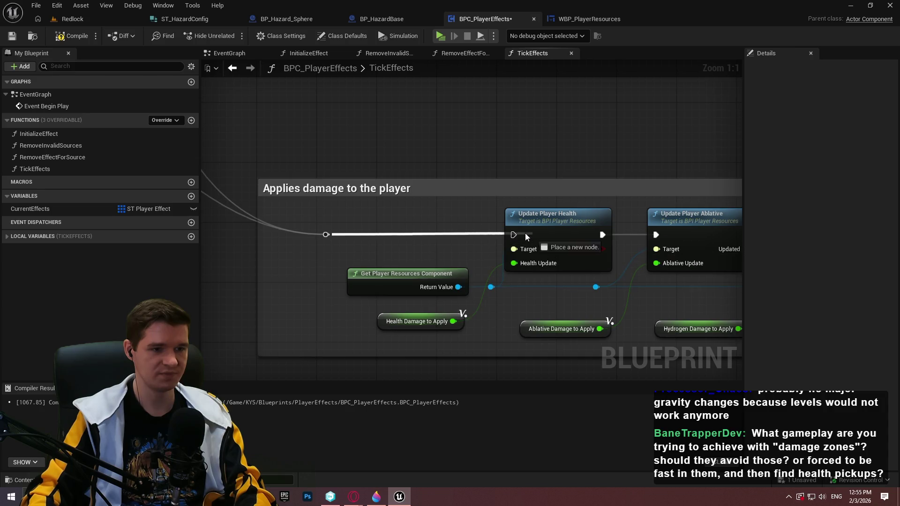
scroll(494, 281, down, 3)
scroll(457, 218, up, 3)
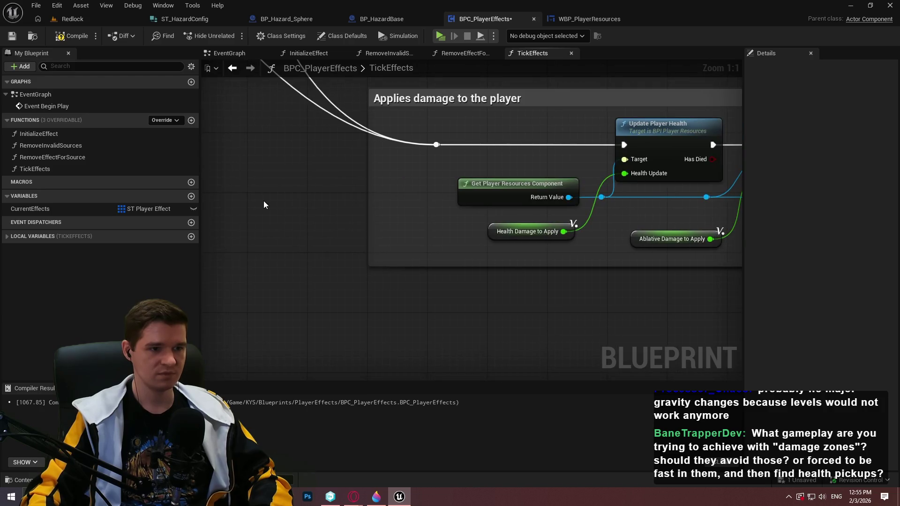
Step: Add a PlayerAblative getter driving a new Branch node's condition
right_click(265, 198)
text(get player aba)
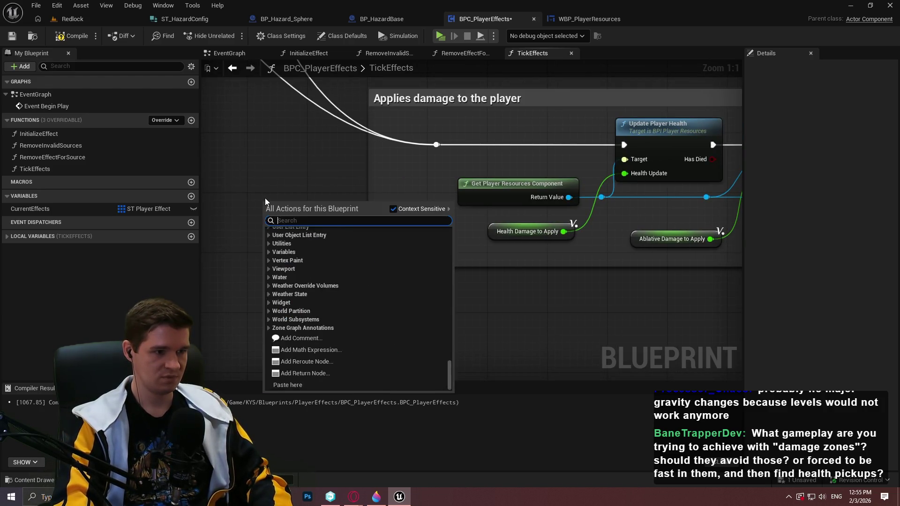
key(BackSpace)
text(layer aba)
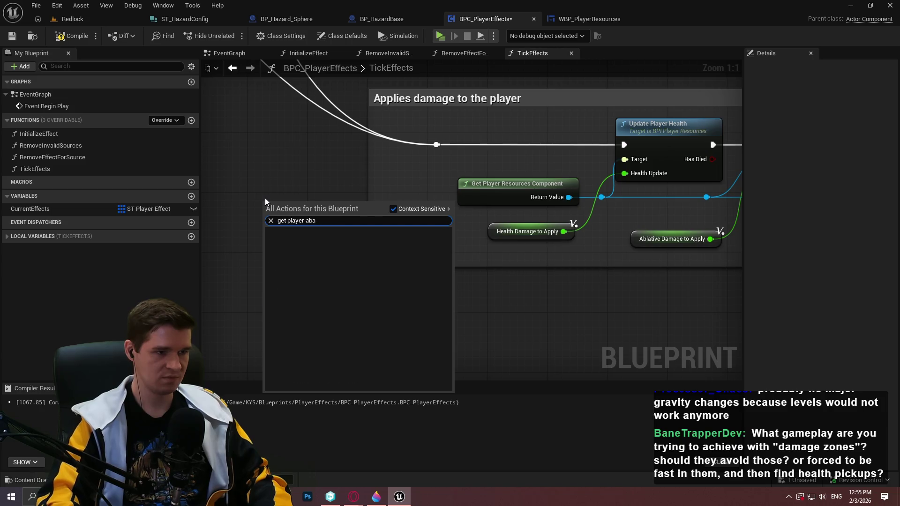
key(Return)
mouse_move(286, 212)
mouse_down()
mouse_move(488, 232)
mouse_move(509, 193)
mouse_move(449, 238)
mouse_up()
click(488, 184)
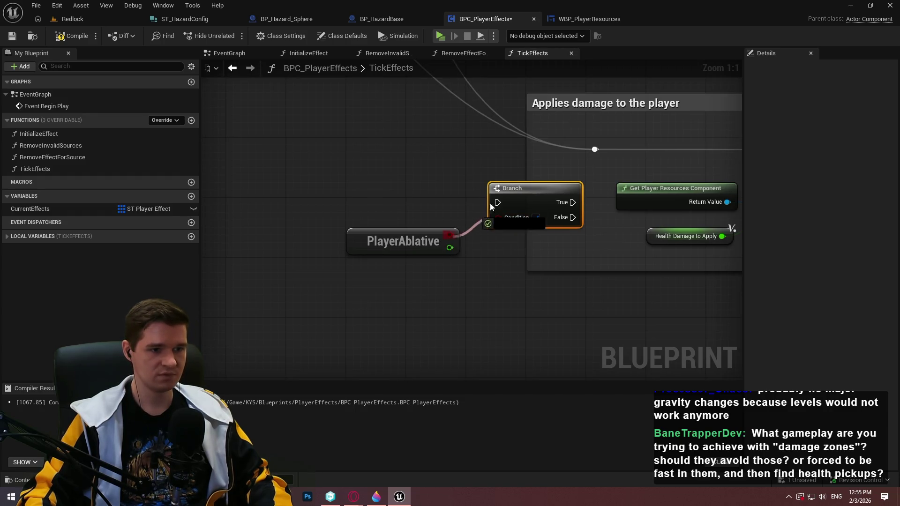
key(ctrl+z)
key(ctrl+z)
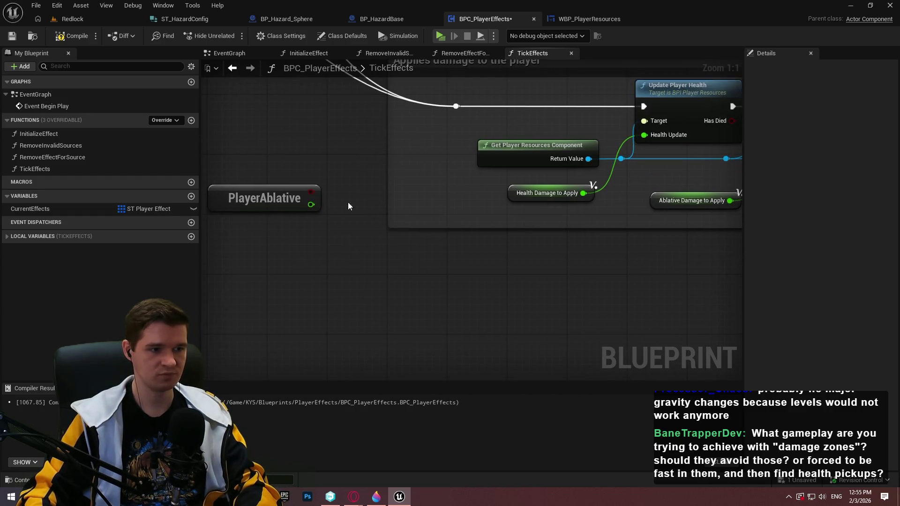
mouse_move(331, 237)
mouse_down()
mouse_move(462, 229)
mouse_move(416, 234)
mouse_move(397, 265)
mouse_up()
click(356, 176)
drag(365, 210, 308, 249)
Step: On the Branch's True path, SET HealthDamageToApply to Ablative Damage plus Health Damage
drag(731, 248, 589, 258)
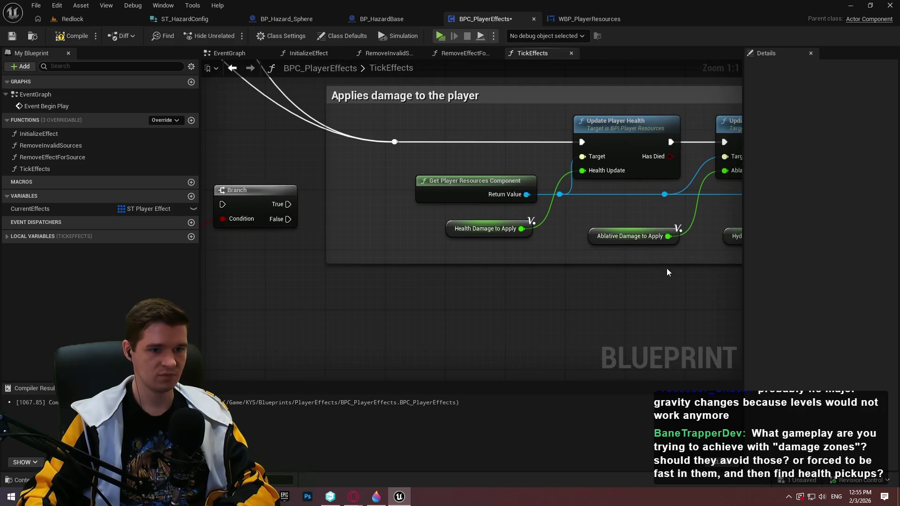
click(605, 229)
key(ctrl+v)
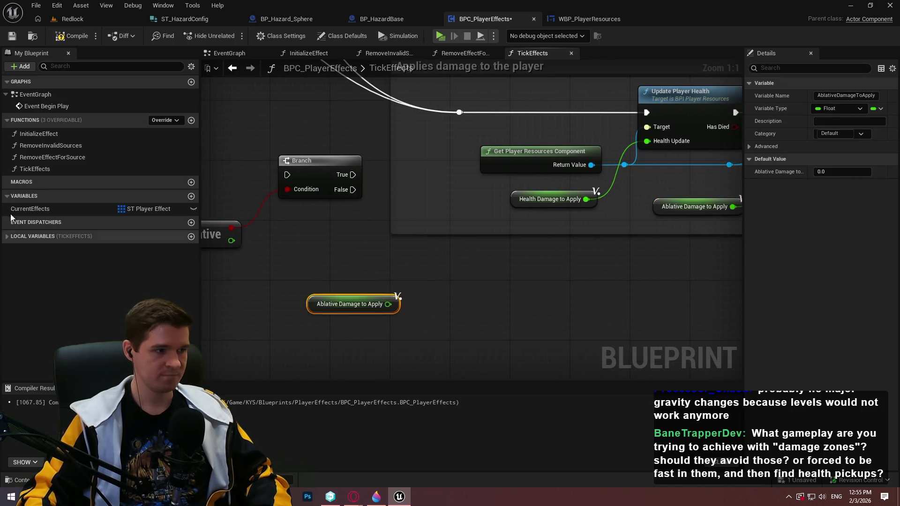
click(7, 236)
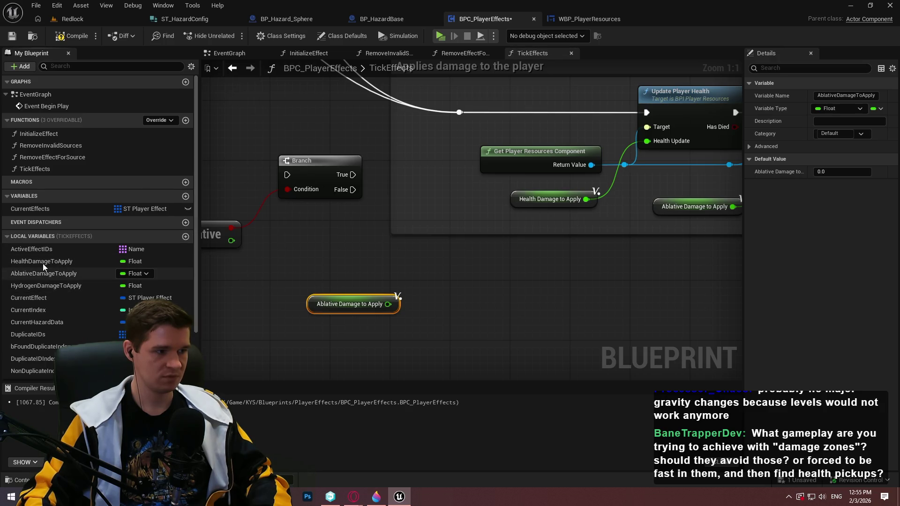
mouse_move(40, 263)
mouse_down()
mouse_move(311, 332)
mouse_move(466, 244)
mouse_move(473, 268)
mouse_up()
click(499, 282)
mouse_move(36, 261)
mouse_down()
mouse_move(327, 338)
mouse_move(420, 326)
mouse_move(376, 334)
mouse_up()
click(347, 343)
text(+)
click(457, 223)
mouse_move(433, 327)
mouse_down()
mouse_move(426, 305)
mouse_move(460, 282)
mouse_move(524, 267)
mouse_move(353, 176)
mouse_up()
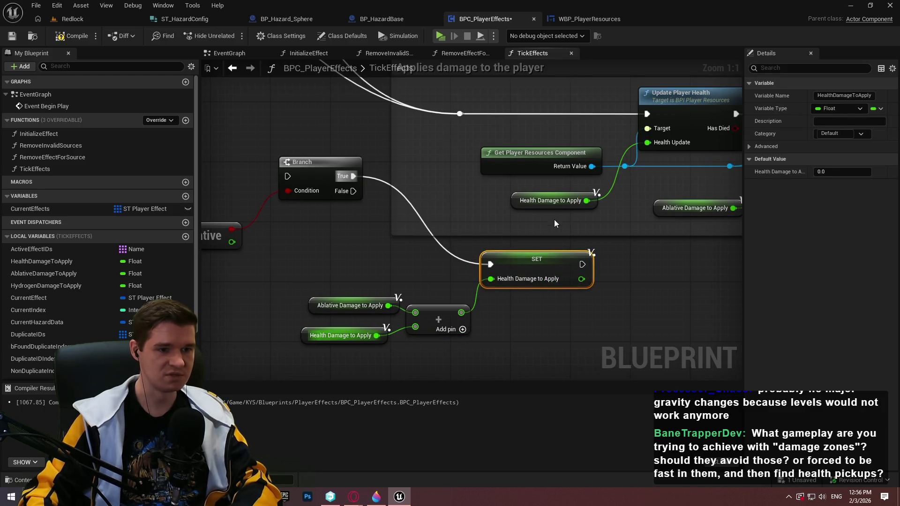
Step: Tidy the Branch, SET and math nodes together, then compile and save
scroll(620, 253, down, 2)
click(620, 249)
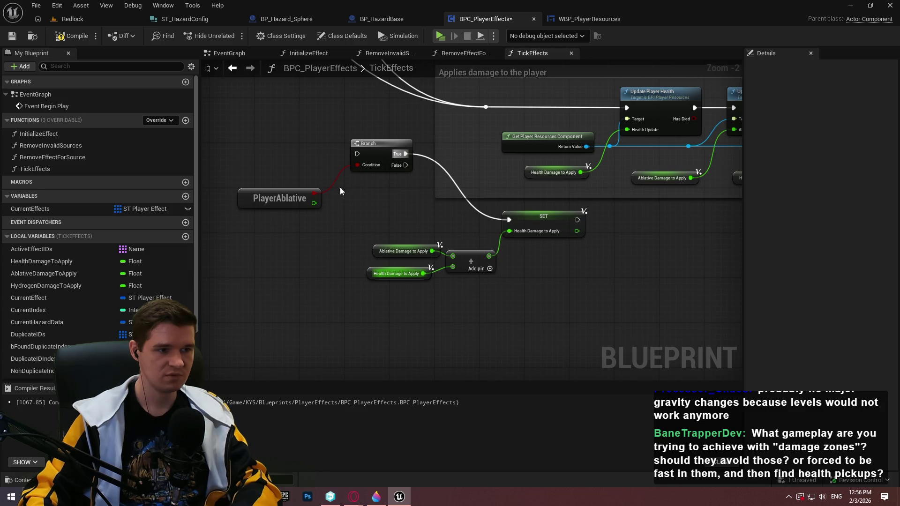
drag(369, 164, 351, 185)
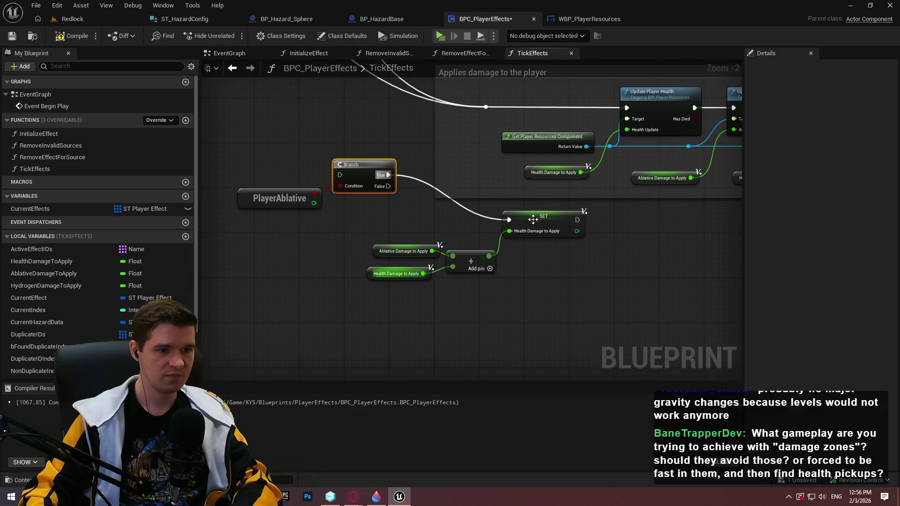
drag(533, 221, 454, 176)
mouse_move(528, 287)
mouse_down()
mouse_move(388, 249)
mouse_move(261, 245)
mouse_move(284, 252)
mouse_up()
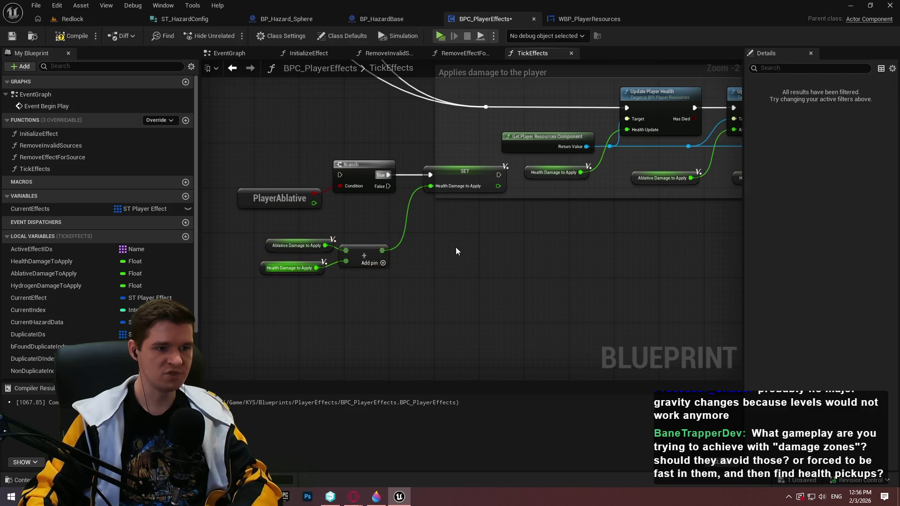
drag(282, 165, 445, 229)
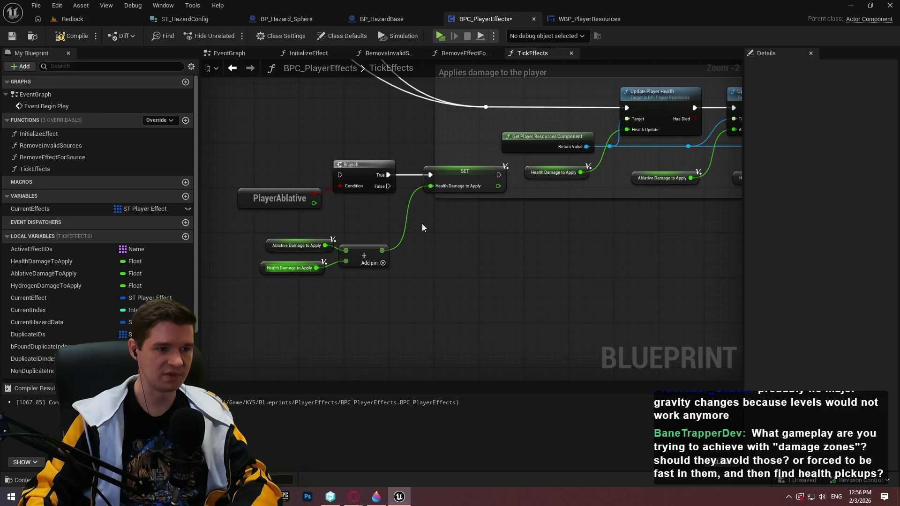
drag(473, 300, 272, 157)
mouse_move(364, 246)
mouse_down()
mouse_move(247, 213)
mouse_move(275, 218)
mouse_move(265, 224)
mouse_move(276, 227)
mouse_up()
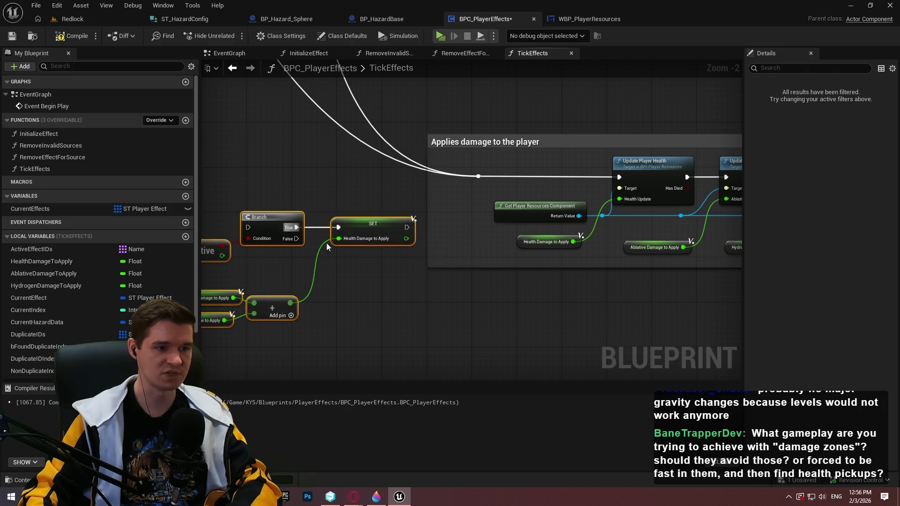
click(71, 38)
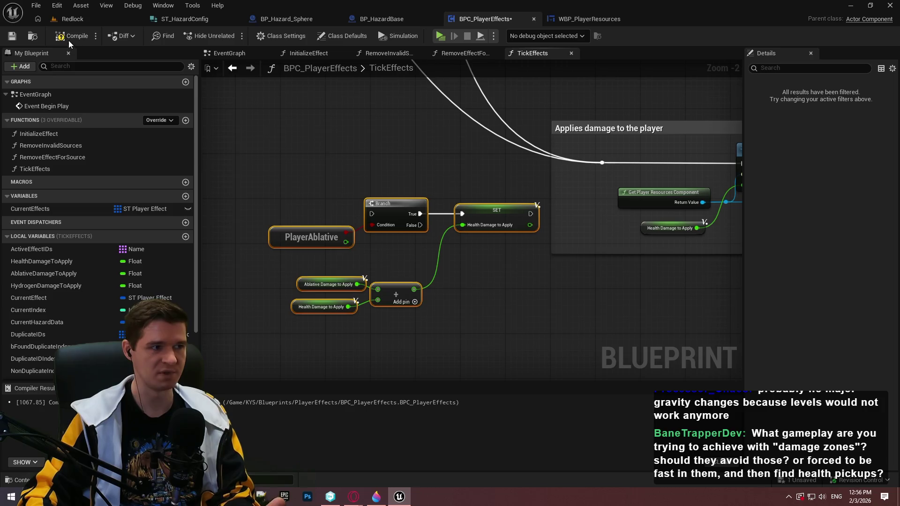
Step: Clear the node selection in the TickEffects graph
click(405, 153)
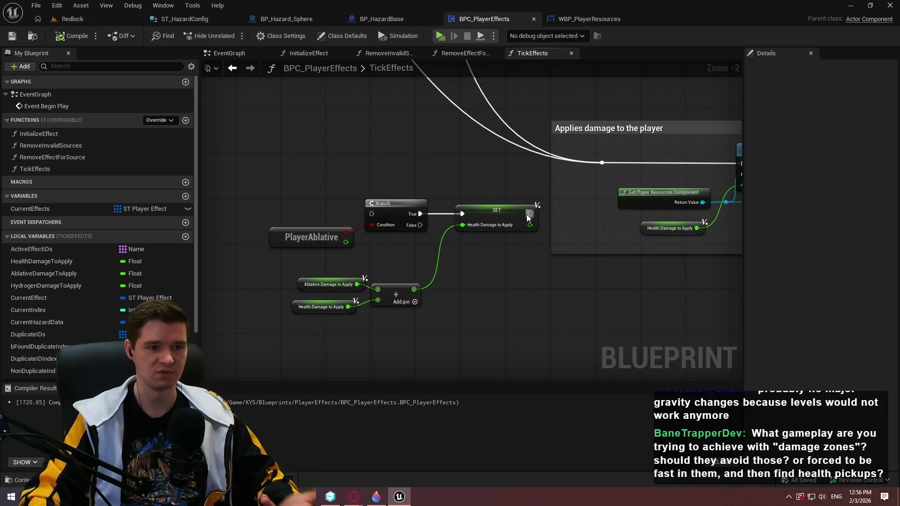
scroll(470, 298, down, 2)
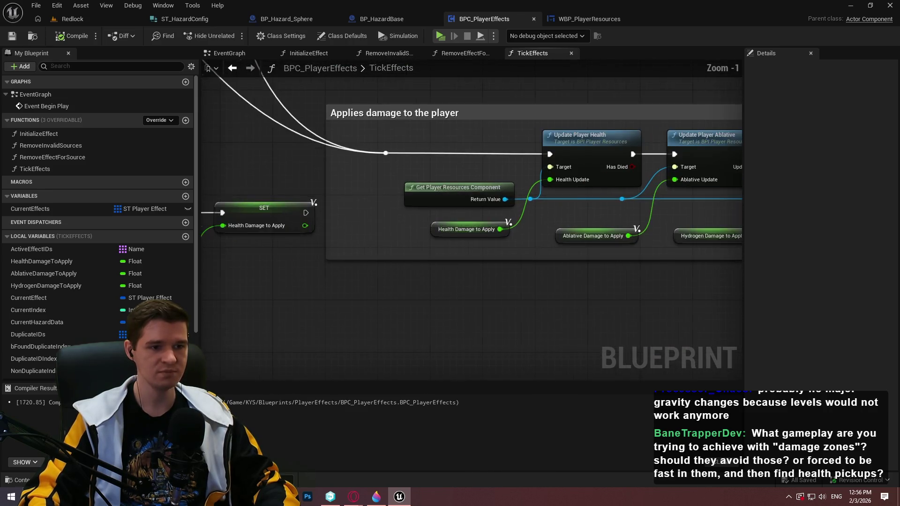
Step: Shift the lost-all-ticks comment and damage nodes right, and wire SET's exec output onward
scroll(472, 200, down, 3)
scroll(472, 200, up, 7)
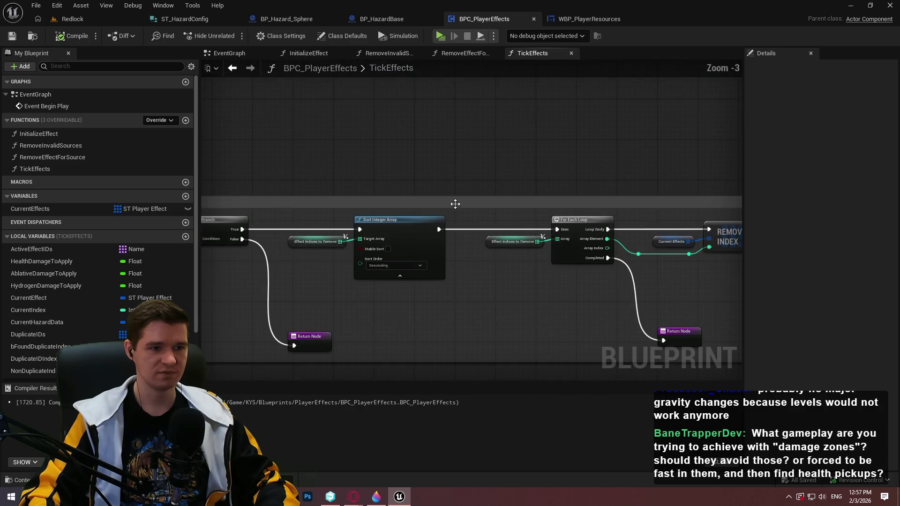
scroll(447, 201, down, 4)
drag(509, 202, 687, 200)
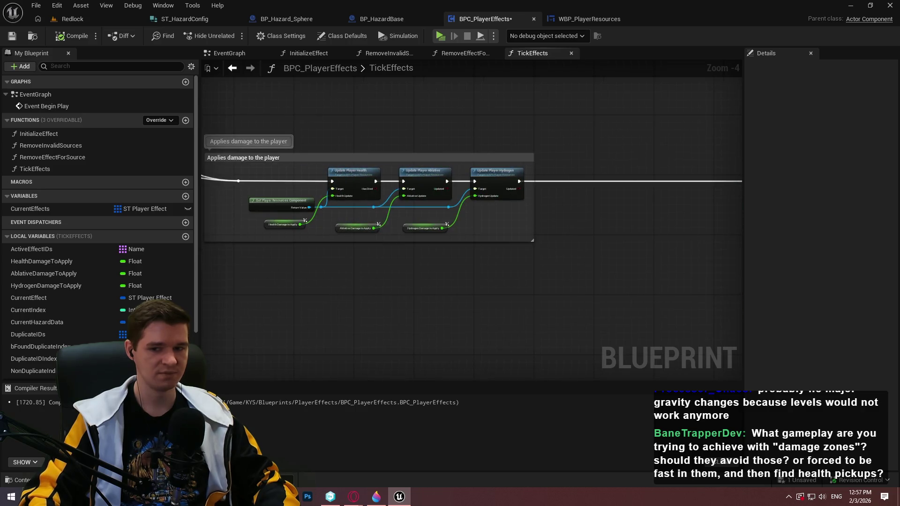
drag(572, 235, 333, 187)
drag(423, 177, 636, 177)
drag(565, 270, 375, 185)
mouse_move(475, 192)
mouse_down()
mouse_move(659, 159)
mouse_move(546, 157)
mouse_move(640, 205)
mouse_up()
scroll(672, 157, up, 3)
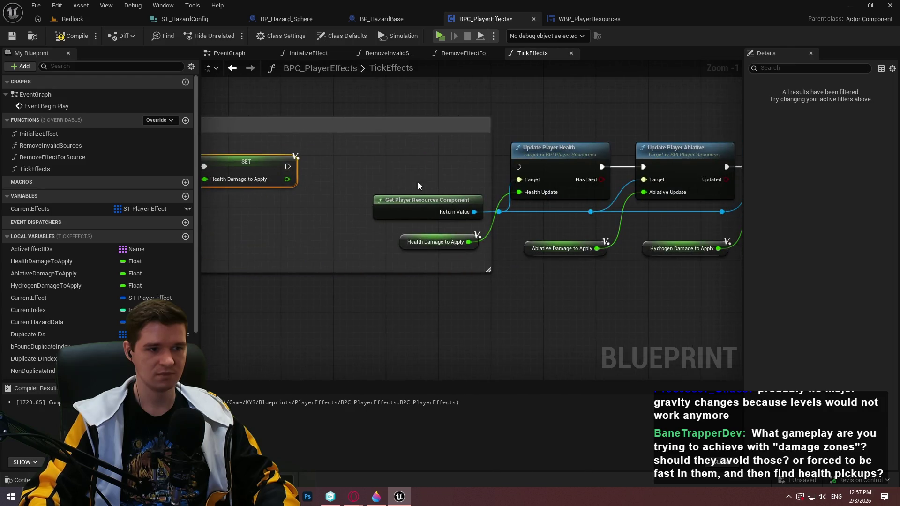
mouse_move(518, 167)
mouse_down()
mouse_move(502, 163)
mouse_move(517, 167)
mouse_up()
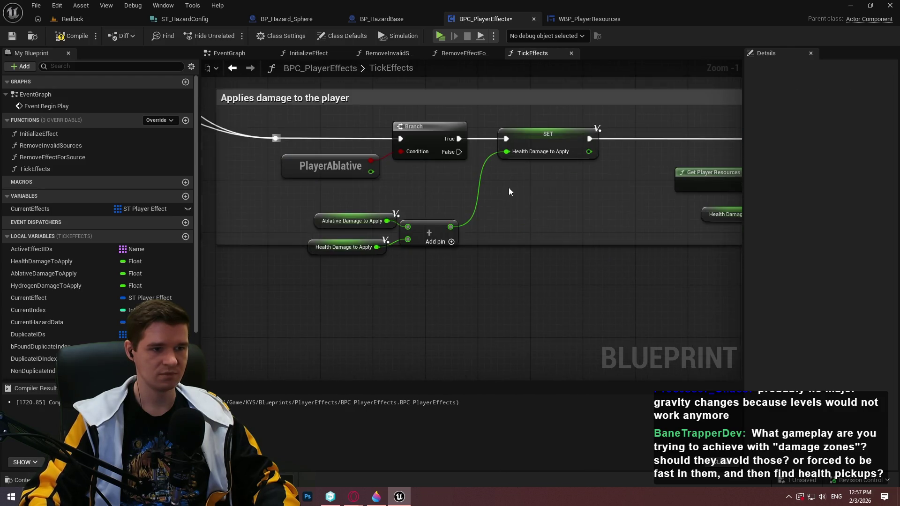
scroll(424, 219, down, 4)
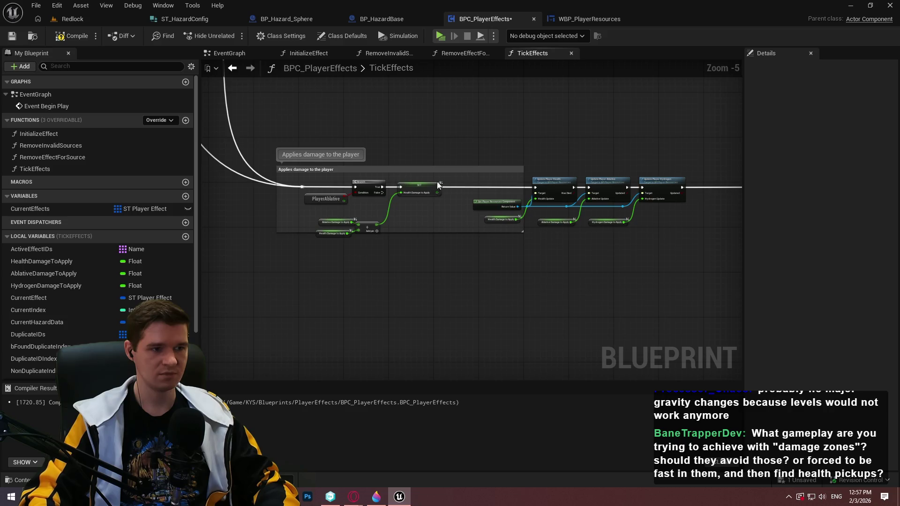
Step: Fit the 'Applies damage to the player' comment around the three Update nodes and select the ablative-check nodes
drag(285, 181, 468, 183)
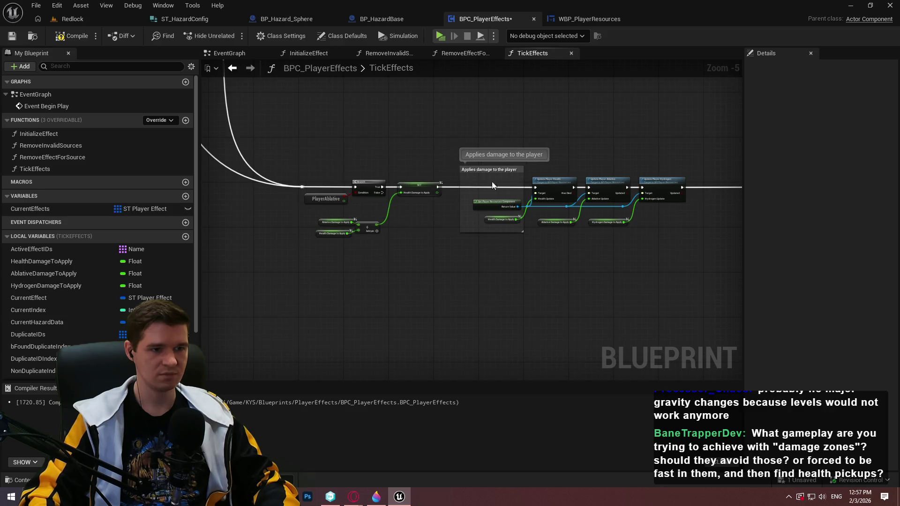
drag(523, 181, 714, 173)
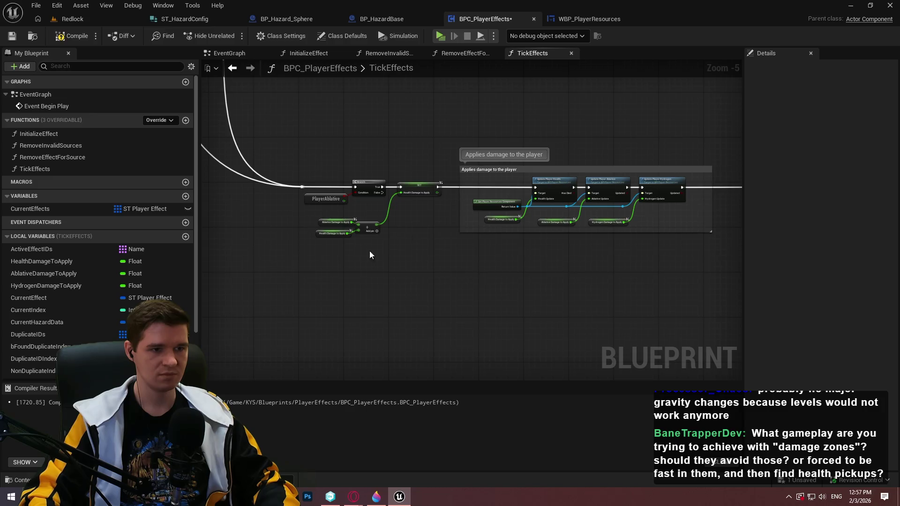
scroll(372, 254, up, 1)
drag(515, 274, 326, 161)
Step: Wrap the selected nodes in a comment saying missing ablative adds to health damage
key(c)
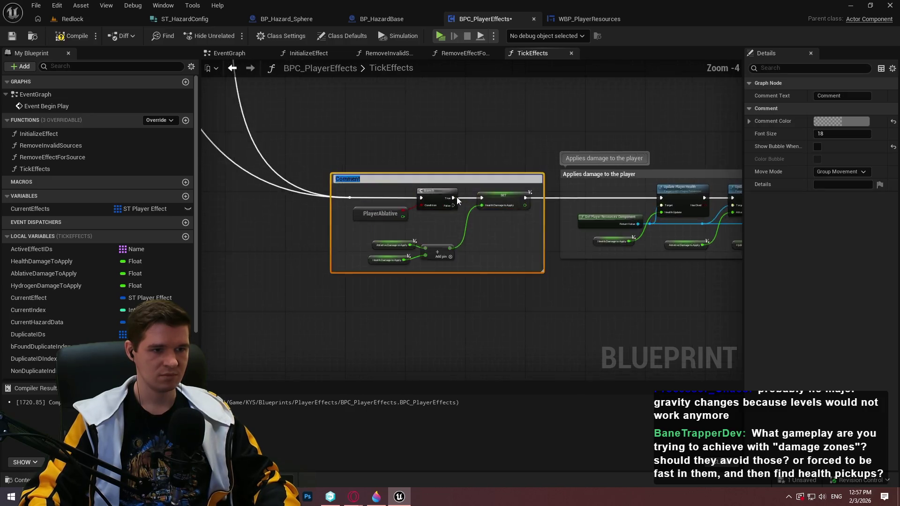
scroll(461, 200, up, 2)
text(Checks if the player has ablative to do)
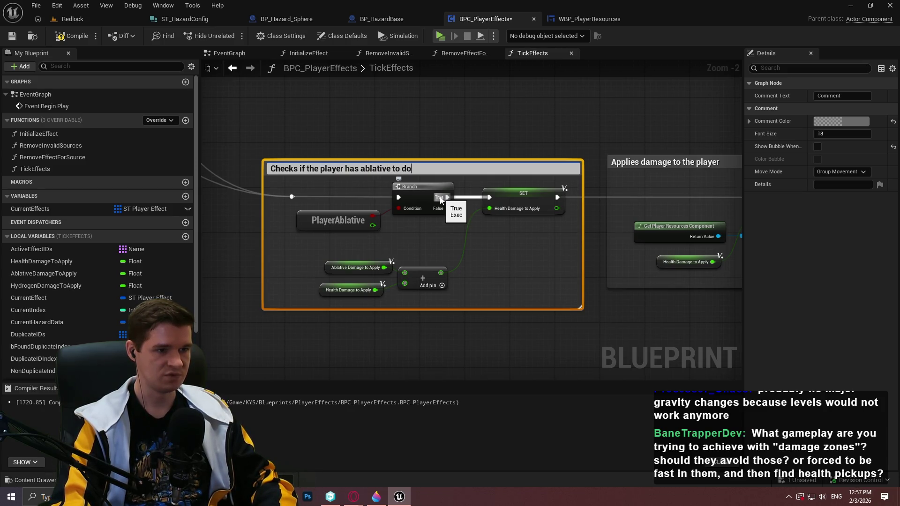
text(a)
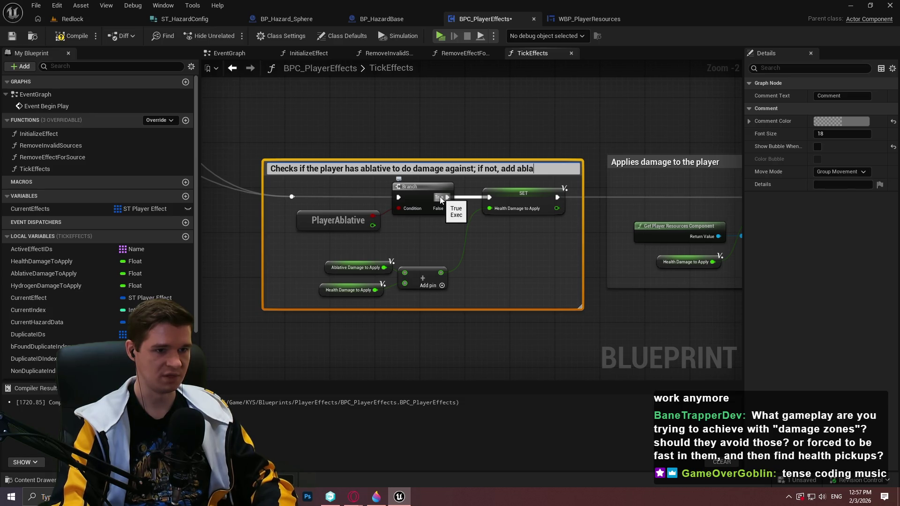
text(nhealth dam)
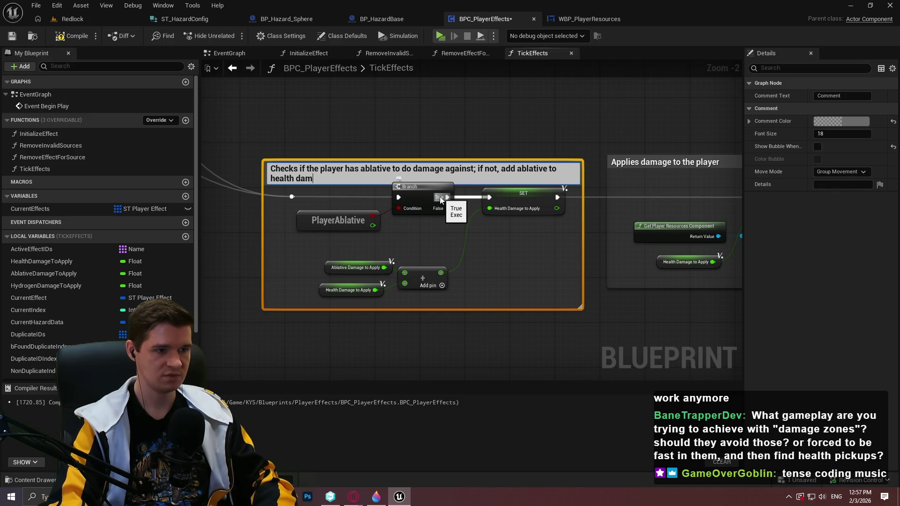
text(age)
key(Return)
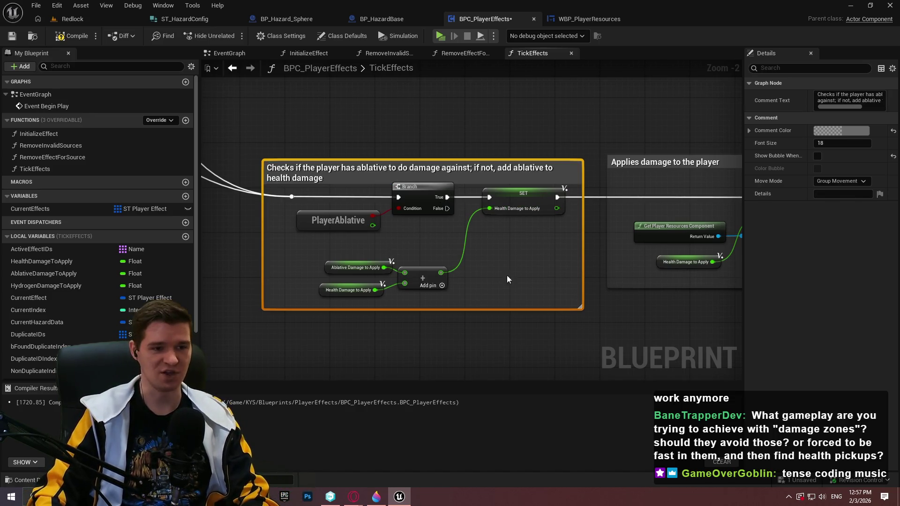
click(554, 240)
Step: Nudge the Quick double check comment slightly left while surveying the function's comment groups
scroll(505, 204, down, 10)
mouse_move(501, 157)
mouse_down()
mouse_move(578, 390)
mouse_move(710, 369)
mouse_move(701, 369)
mouse_up()
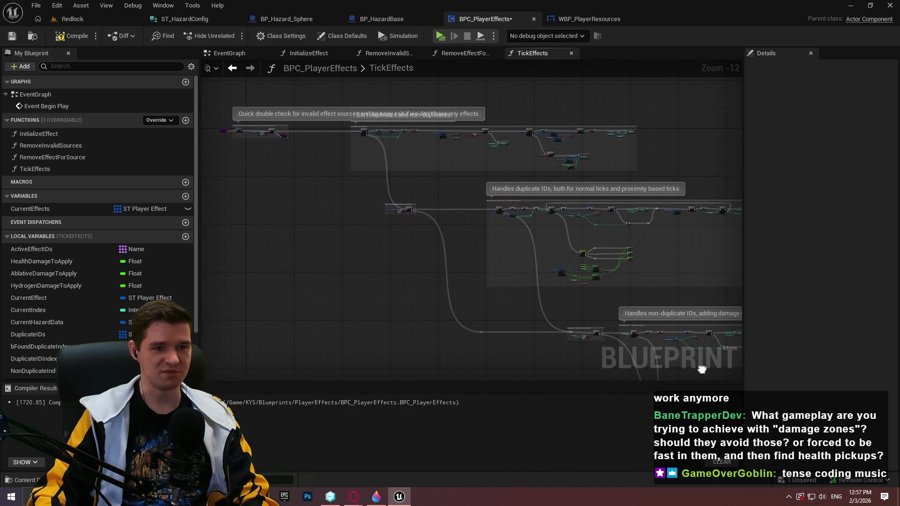
scroll(287, 125, up, 6)
mouse_move(288, 125)
mouse_down()
mouse_move(596, 214)
mouse_move(524, 224)
mouse_up()
click(556, 221)
mouse_move(637, 240)
mouse_down()
mouse_move(397, 227)
mouse_move(501, 223)
mouse_up()
scroll(392, 220, up, 3)
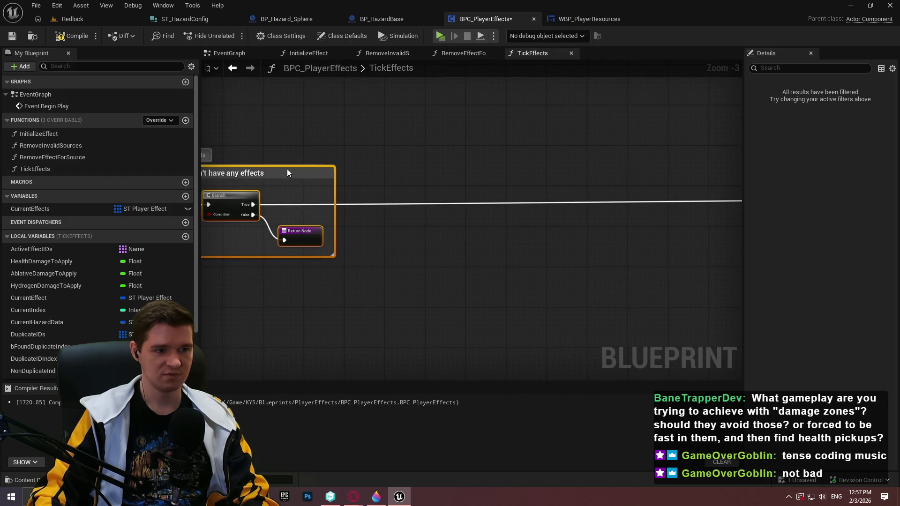
scroll(557, 262, down, 6)
mouse_move(557, 262)
mouse_down()
mouse_move(452, 263)
mouse_move(418, 233)
mouse_move(537, 244)
mouse_move(338, 227)
mouse_move(602, 195)
mouse_move(378, 197)
mouse_move(516, 93)
mouse_up()
scroll(446, 215, up, 1)
scroll(378, 197, down, 3)
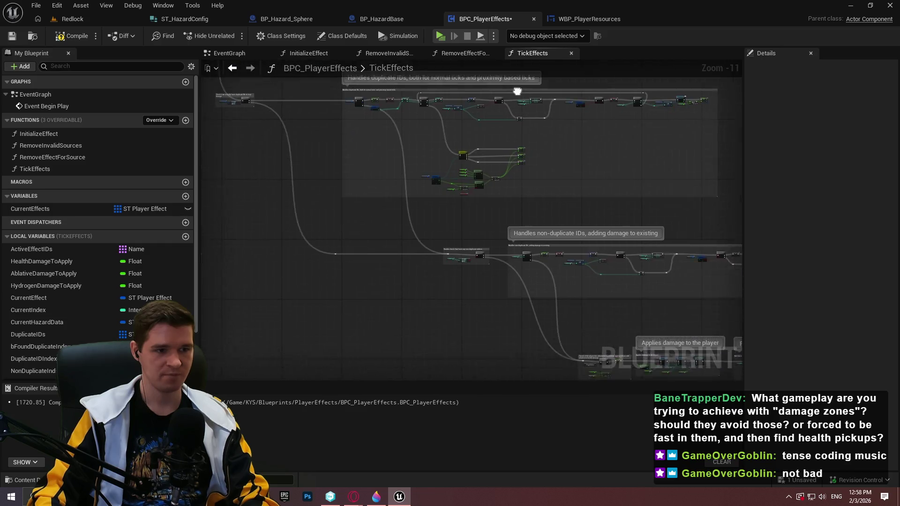
drag(604, 323, 327, 167)
scroll(286, 181, up, 4)
scroll(286, 181, up, 5)
drag(496, 160, 511, 161)
Step: Widen the ablative-check comment so its title fits one line, and enable Show Bubble When Zoomed
click(511, 162)
drag(352, 171, 291, 170)
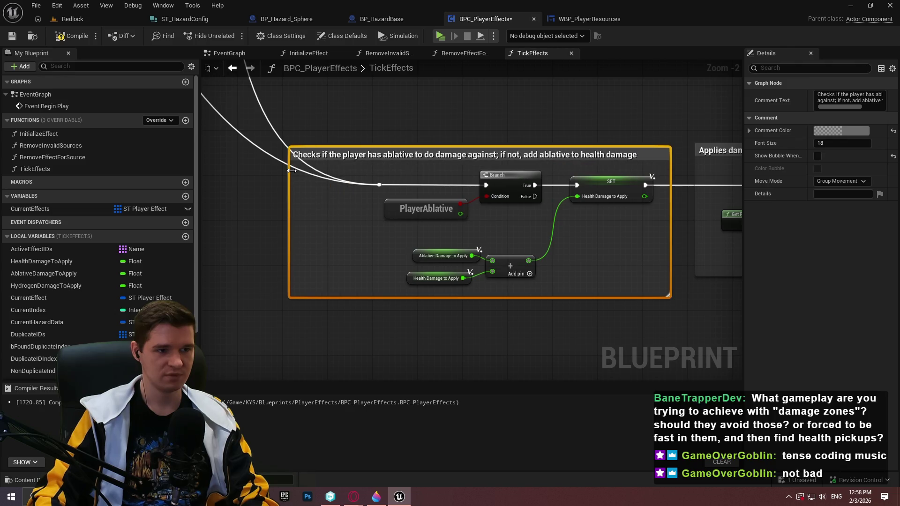
click(818, 157)
Step: Shift the middle and right comment boxes, including Applies damage to the player, rightward and add a reroute knot after SET
scroll(609, 197, down, 1)
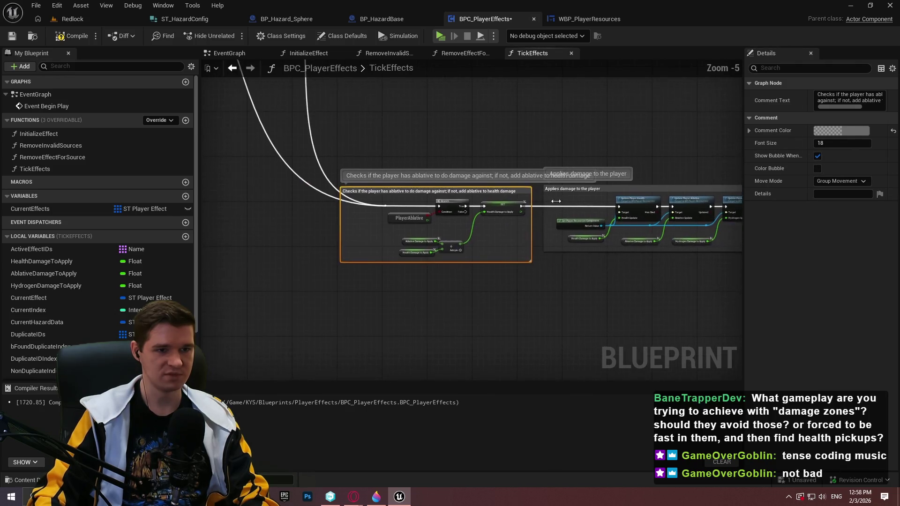
scroll(522, 180, up, 1)
scroll(519, 199, down, 2)
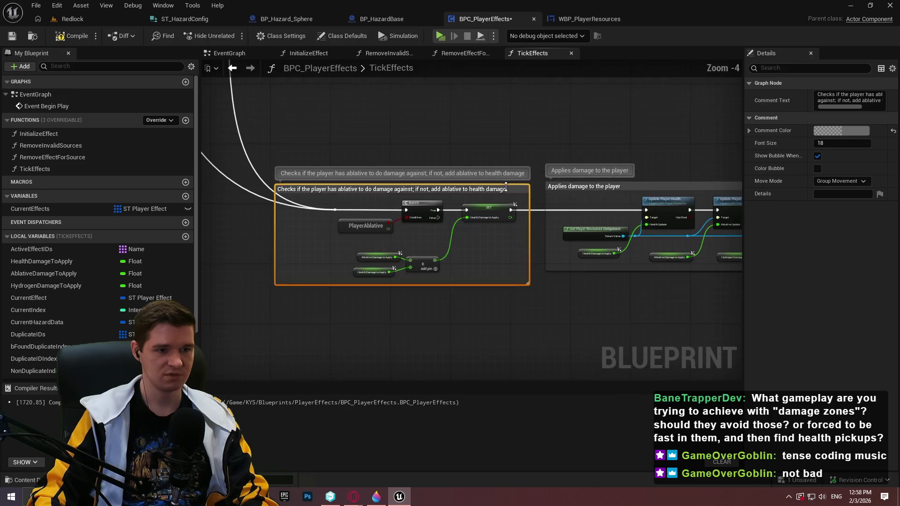
scroll(602, 209, down, 6)
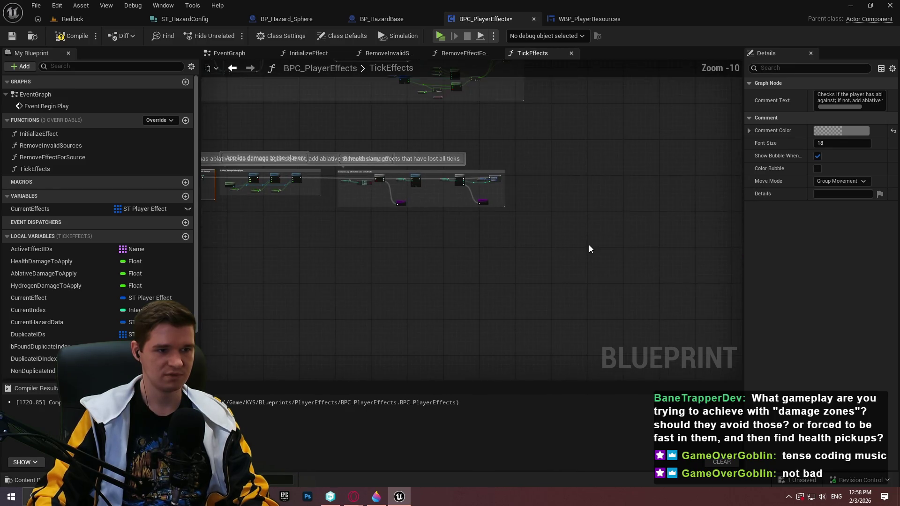
mouse_move(714, 273)
mouse_down()
mouse_move(333, 178)
mouse_move(448, 190)
mouse_up()
scroll(343, 198, up, 5)
click(356, 243)
scroll(315, 241, up, 4)
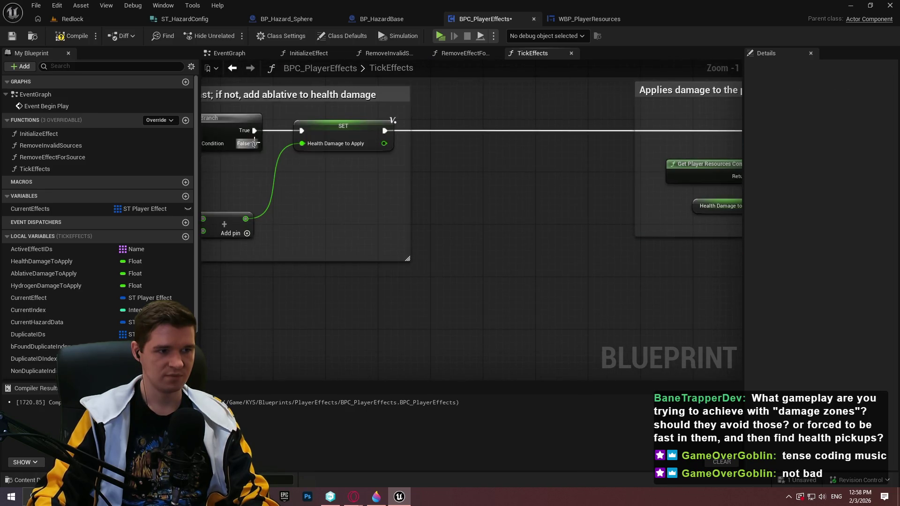
double_click(453, 130)
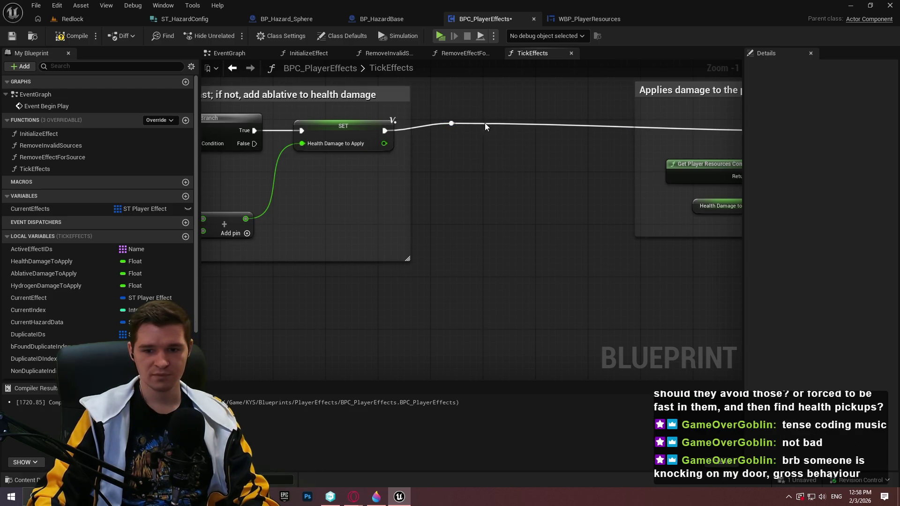
Step: Drop the reroute knot below SET and add two more knots along the False path wire
mouse_move(456, 124)
mouse_down()
mouse_move(458, 143)
mouse_move(457, 130)
mouse_move(464, 135)
mouse_move(254, 145)
mouse_move(313, 166)
mouse_move(382, 164)
mouse_up()
double_click(275, 144)
double_click(356, 154)
click(443, 177)
Step: Line up the reroute knots neatly beneath SET and select the Applies damage to the player comment
scroll(488, 154, down, 2)
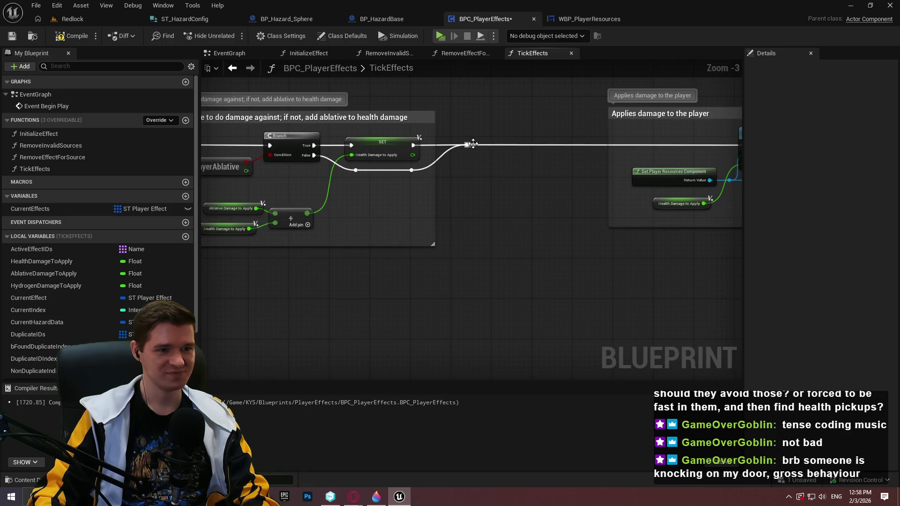
drag(461, 147, 456, 146)
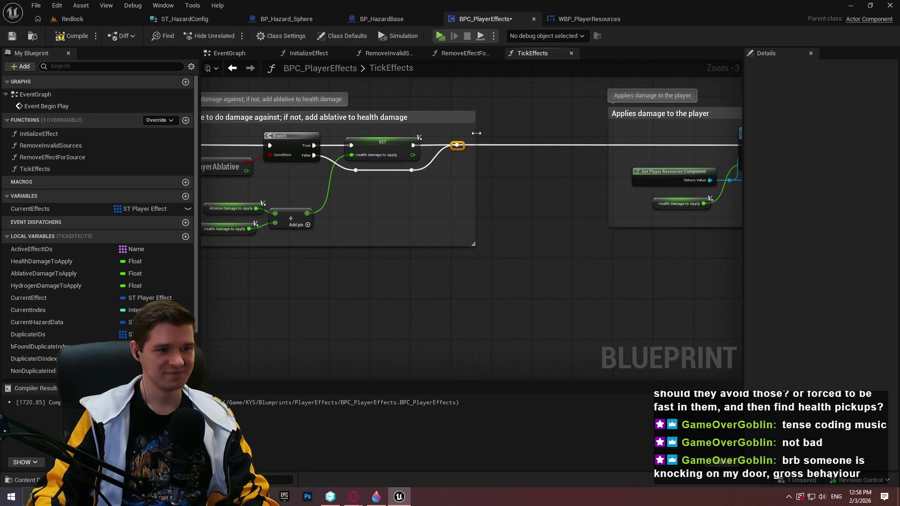
scroll(488, 225, down, 2)
scroll(302, 169, up, 2)
scroll(302, 171, down, 1)
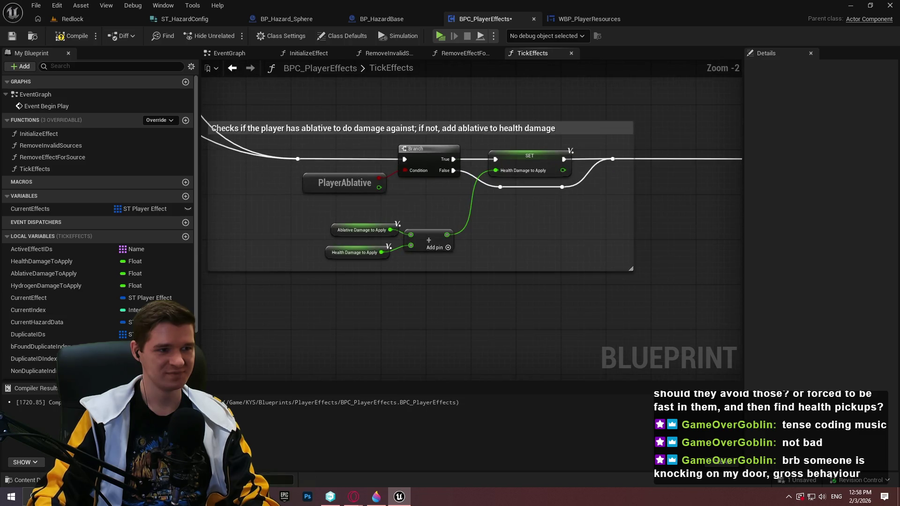
scroll(400, 218, up, 2)
scroll(394, 216, down, 1)
drag(416, 224, 354, 223)
scroll(543, 253, down, 2)
scroll(576, 262, down, 2)
scroll(561, 248, up, 4)
scroll(600, 281, down, 7)
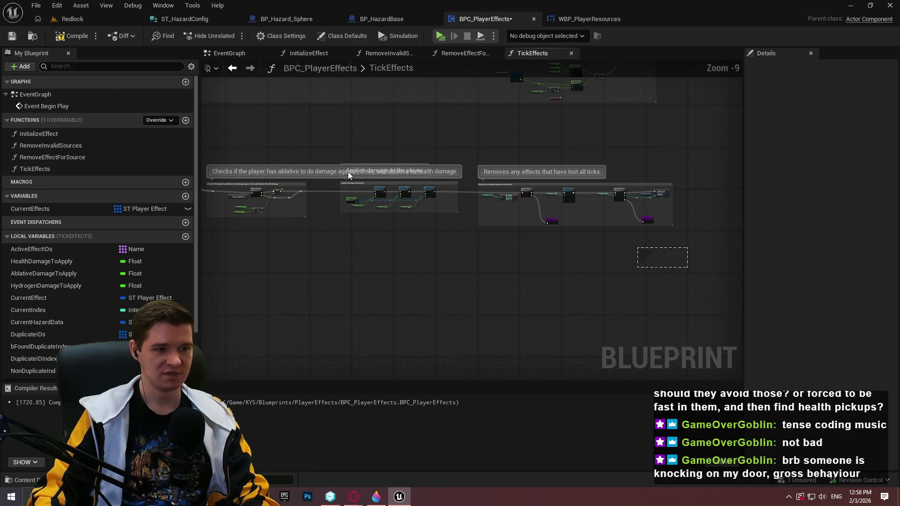
click(349, 175)
scroll(350, 176, up, 7)
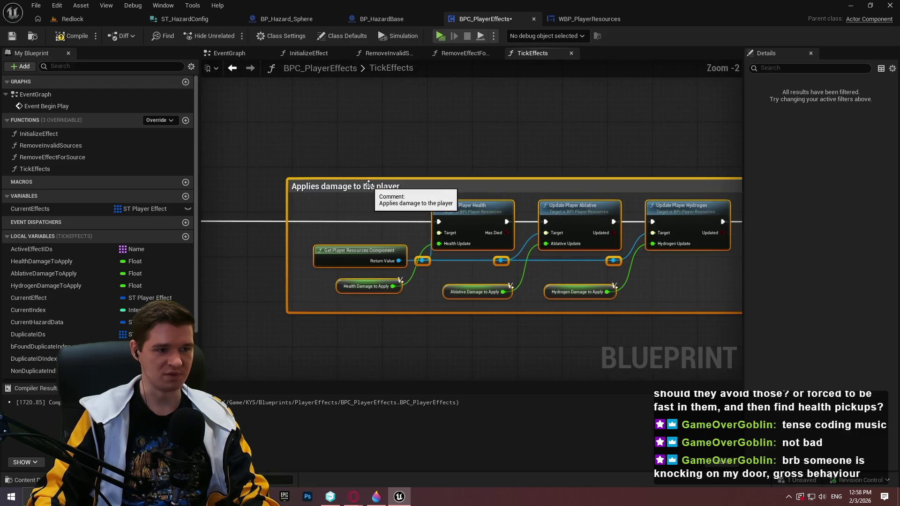
Step: Move the Get Player Resources Component node and its reroute knot further left
scroll(468, 235, down, 4)
scroll(471, 238, up, 4)
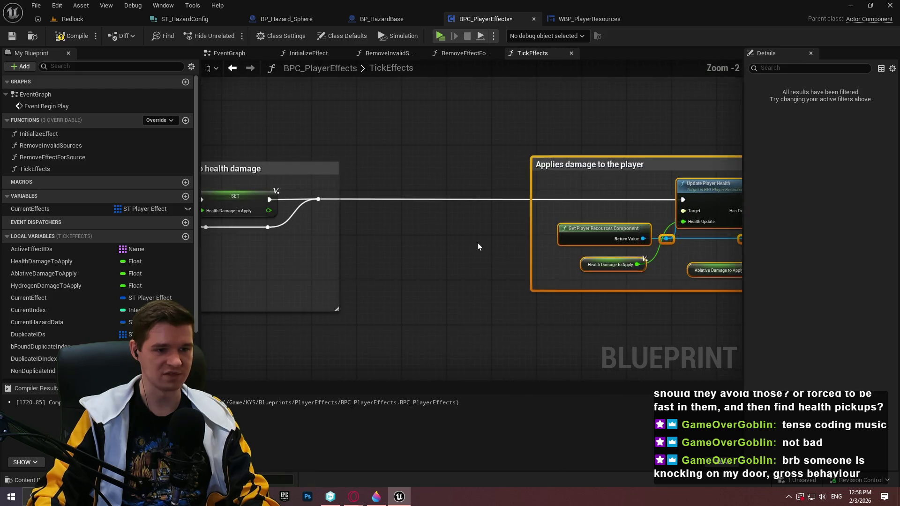
scroll(420, 252, down, 3)
scroll(566, 253, up, 3)
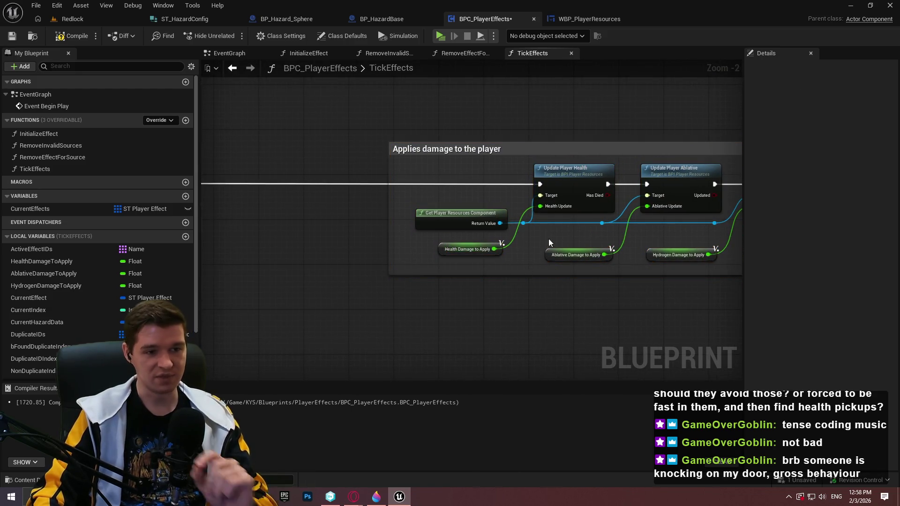
scroll(575, 228, up, 2)
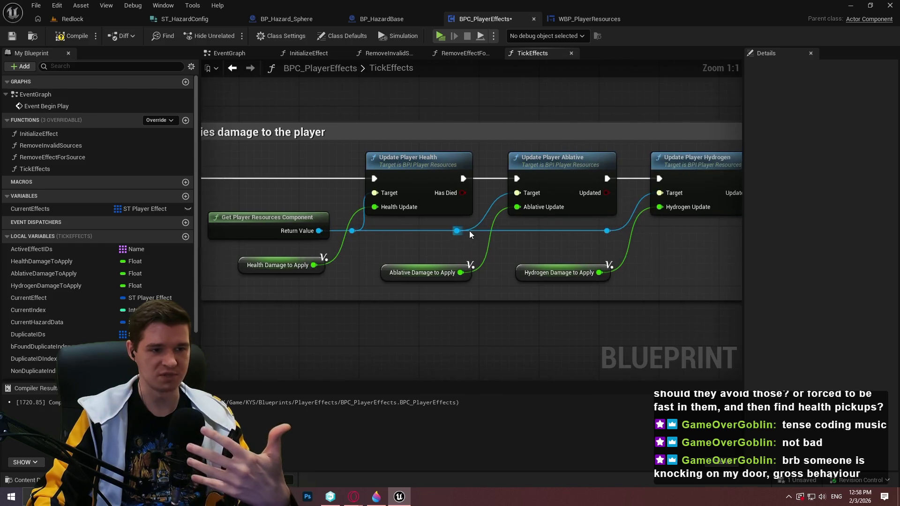
drag(366, 242, 206, 211)
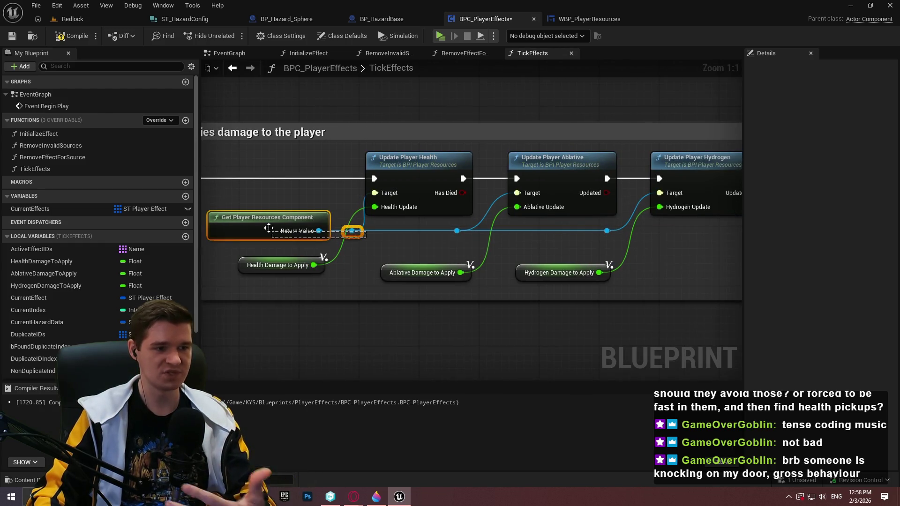
drag(270, 231, 242, 231)
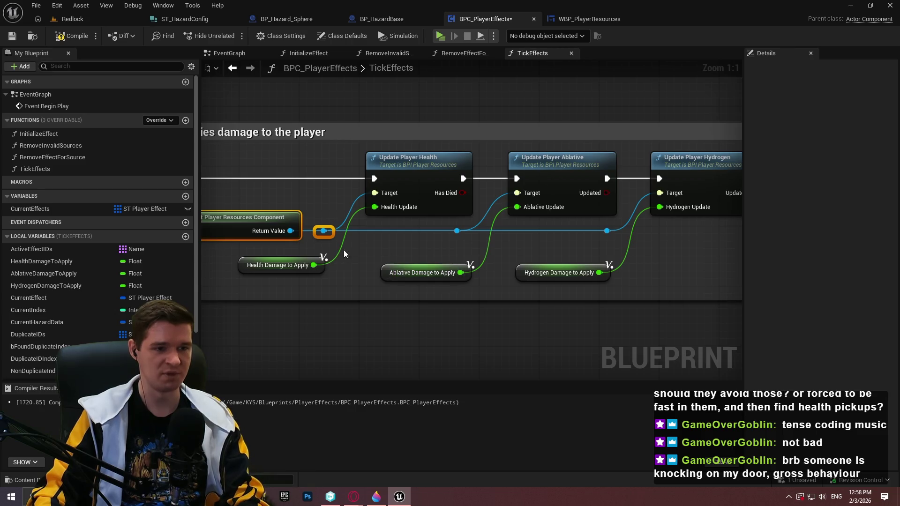
drag(347, 240, 384, 228)
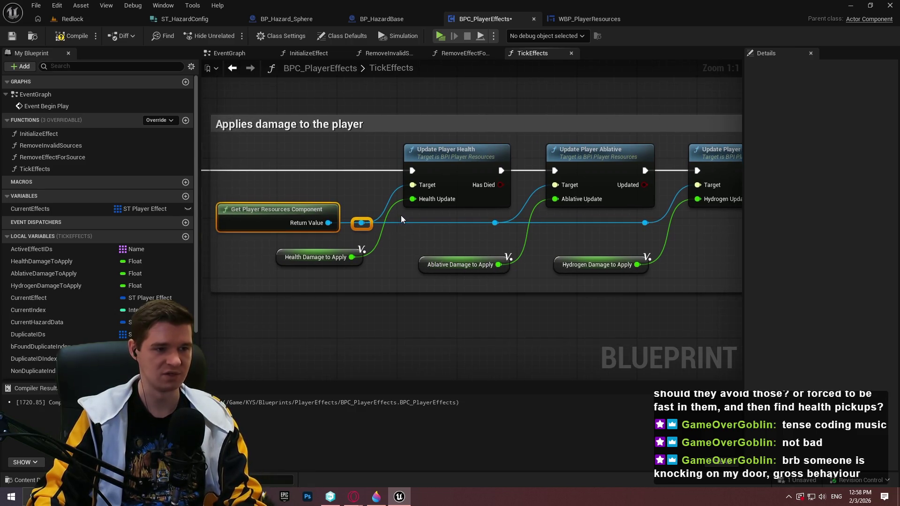
Step: Compile the BPC_PlayerEffects blueprint
scroll(467, 238, down, 1)
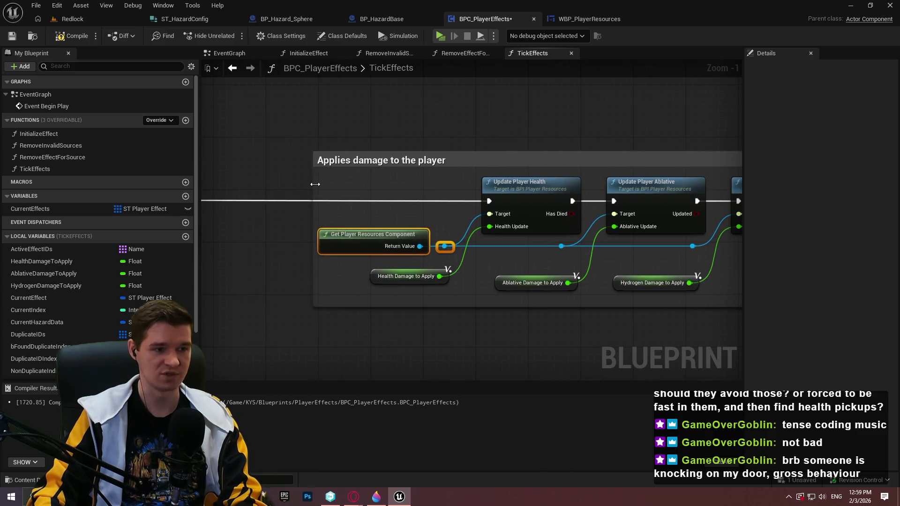
scroll(395, 272, down, 5)
scroll(468, 249, up, 3)
click(76, 36)
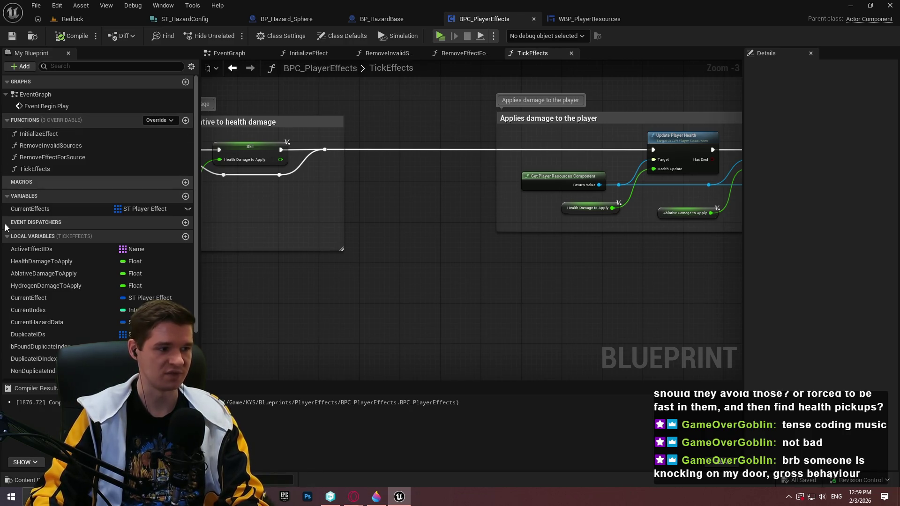
scroll(348, 260, down, 5)
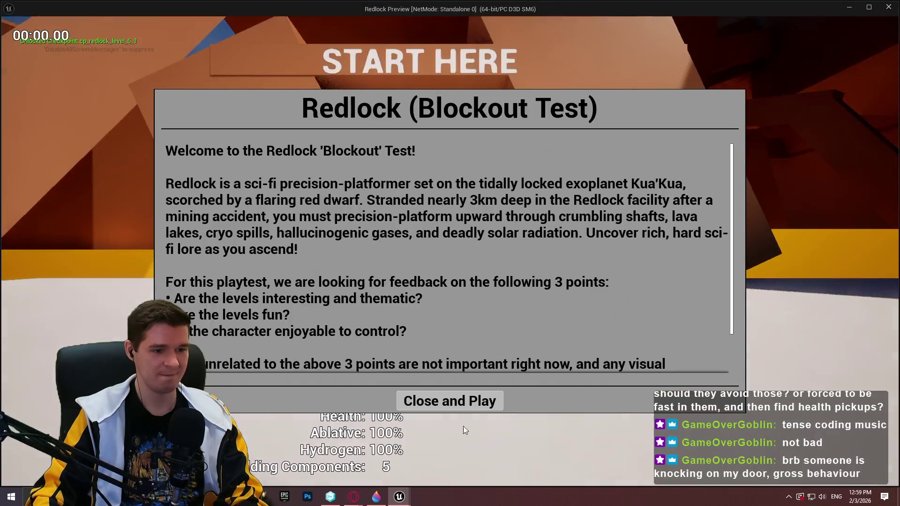
Step: Run through the hazard until Health drops to 31% with Ablative untouched, then return to the Redlock editor
click(449, 400)
key(w)
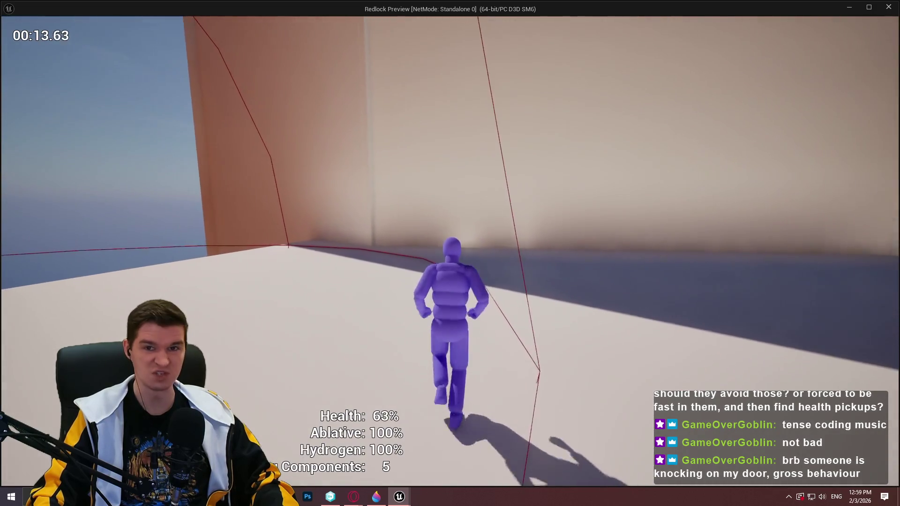
key(w)
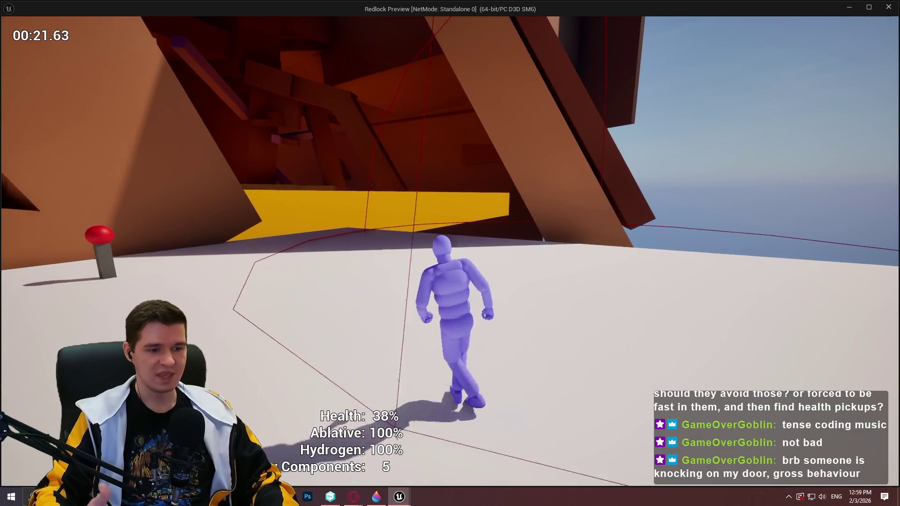
key(w)
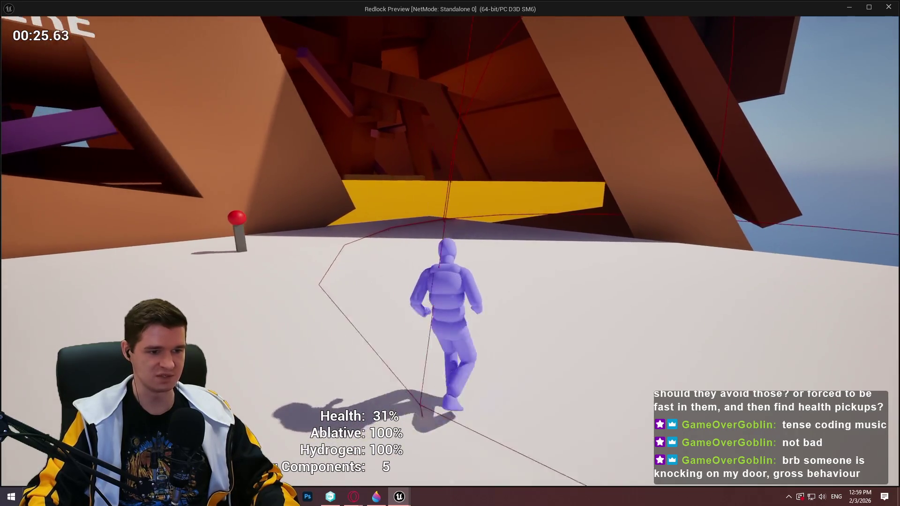
key(Escape)
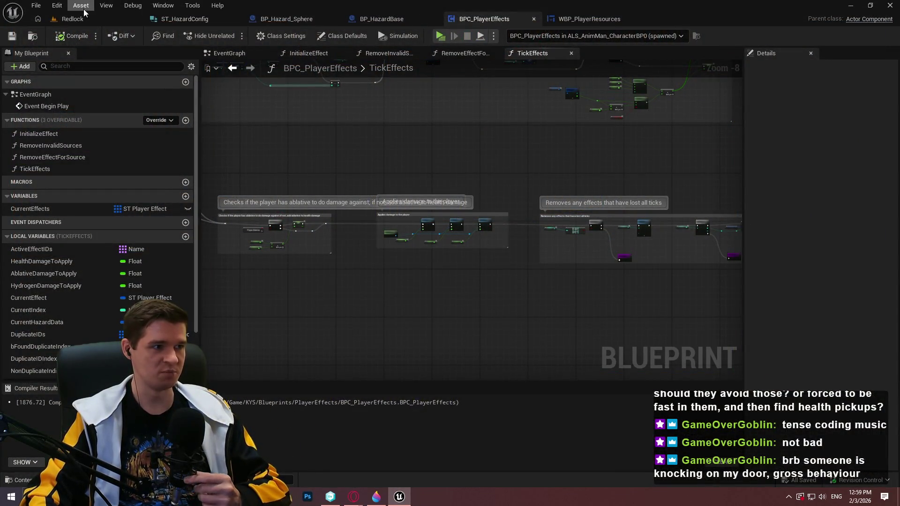
click(73, 19)
Step: Set the hazard's DamageType to Ablative and playtest, seeing Health and Ablative both fall to 72%
click(836, 376)
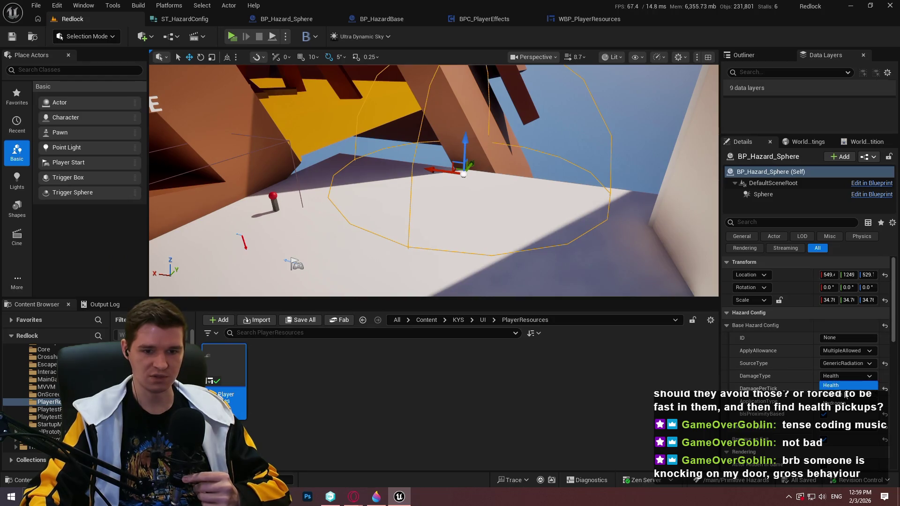
click(839, 394)
click(232, 36)
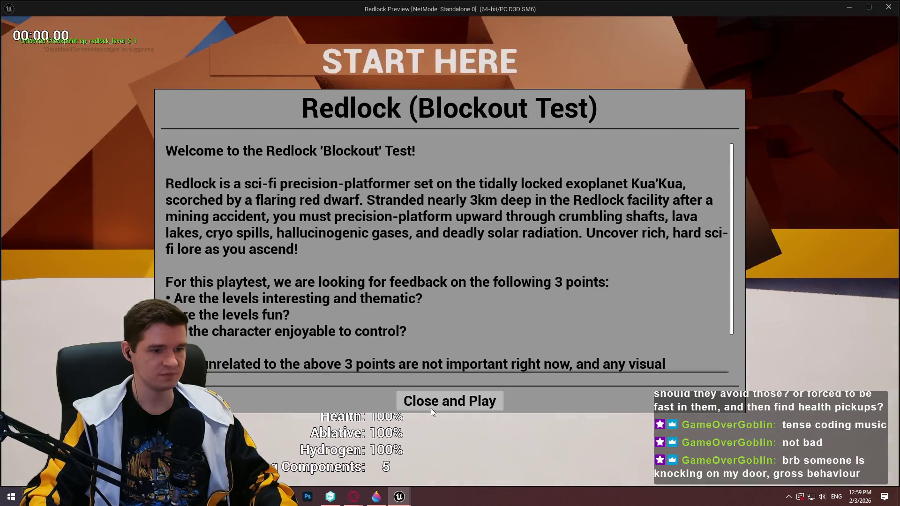
click(431, 409)
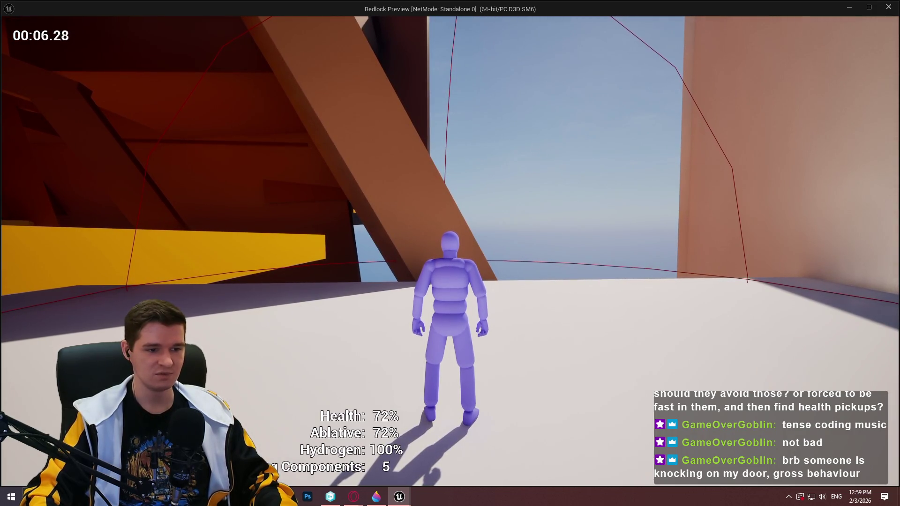
key(Escape)
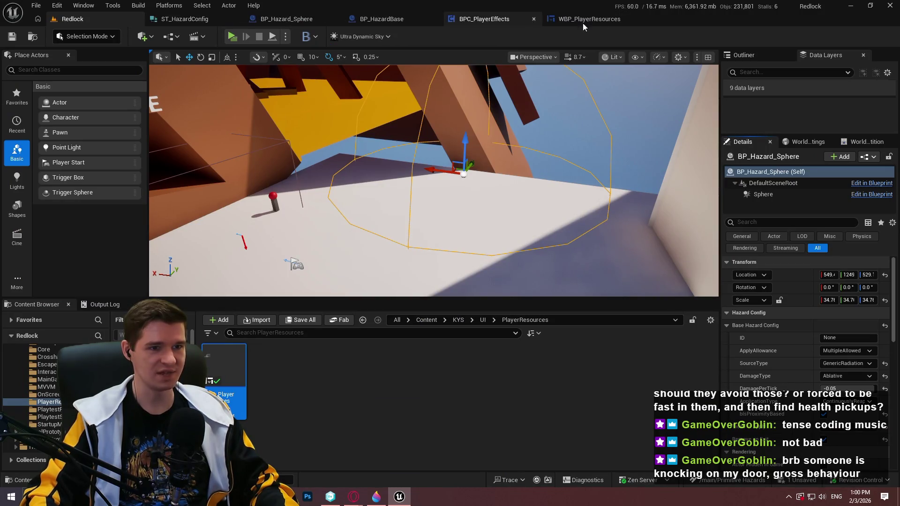
click(474, 20)
Step: Connect Branch False to the SET node and True past it, then move the damage getters and Add node up
scroll(587, 245, up, 3)
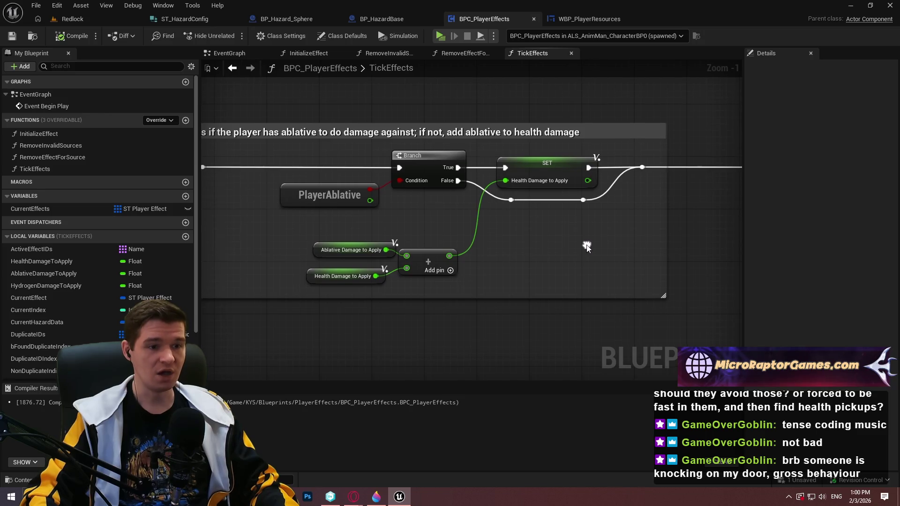
mouse_move(456, 184)
mouse_down()
mouse_move(515, 176)
mouse_move(503, 164)
mouse_up()
key(Escape)
mouse_move(594, 211)
mouse_down()
mouse_move(504, 192)
mouse_move(544, 178)
mouse_move(543, 203)
mouse_up()
key(Delete)
mouse_move(457, 180)
mouse_down()
mouse_move(504, 193)
mouse_move(642, 167)
mouse_up()
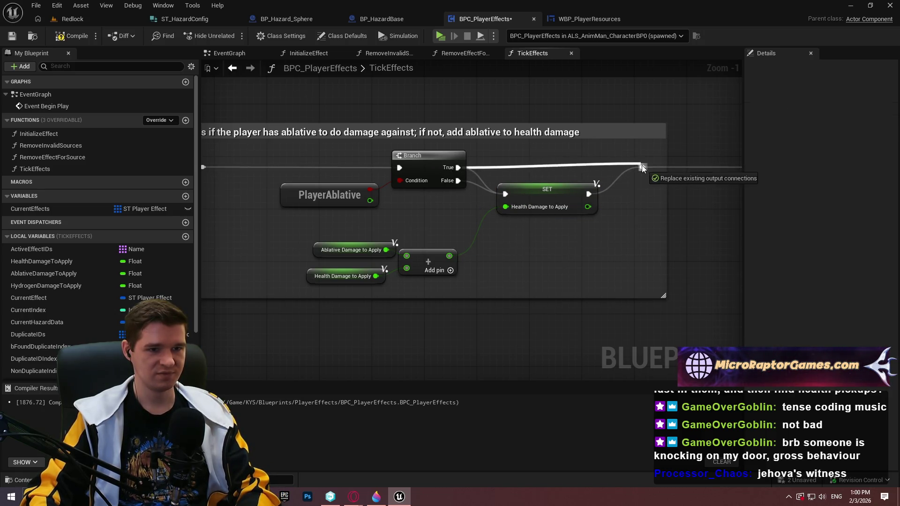
drag(546, 189, 547, 182)
drag(537, 273, 333, 249)
drag(424, 262, 433, 248)
click(536, 249)
Step: Compile the rewired TickEffects logic and start a Redlock play test
click(66, 35)
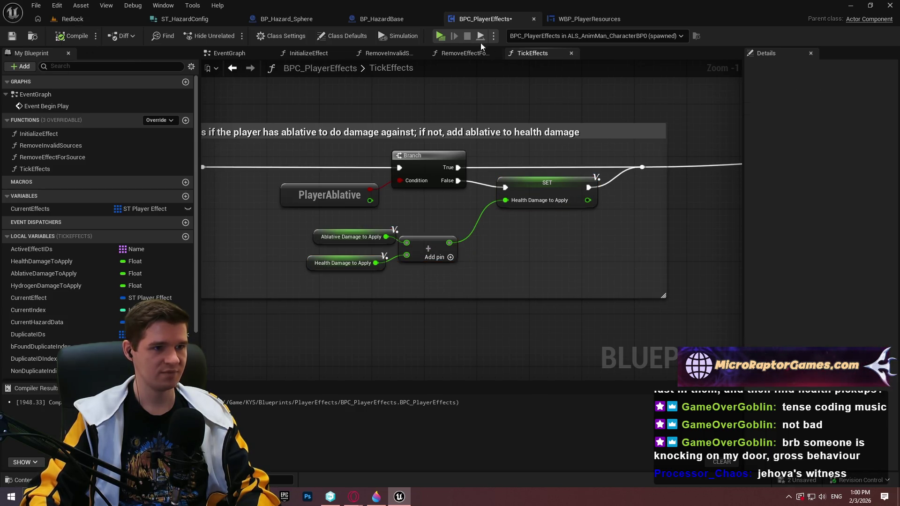
click(440, 36)
click(450, 400)
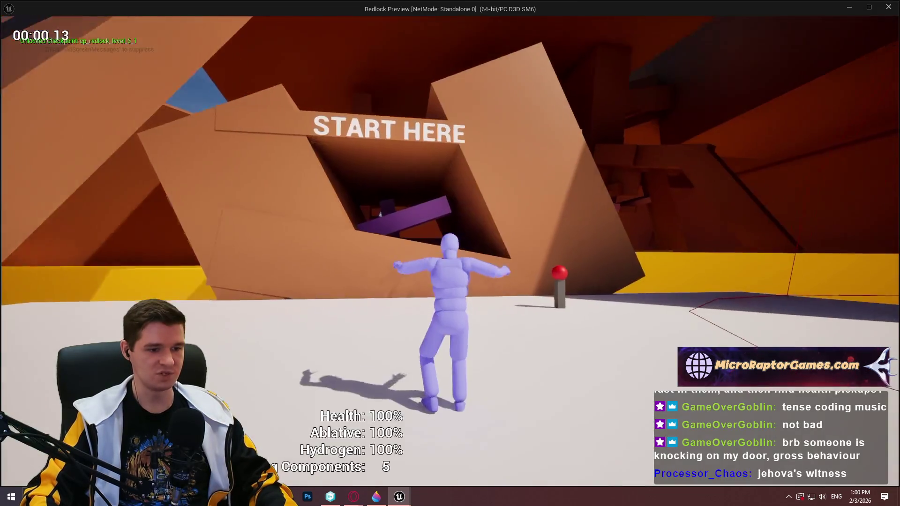
Step: Stand in the hazard sphere until Ablative and then Health drain to 0%, then end the session
key(w)
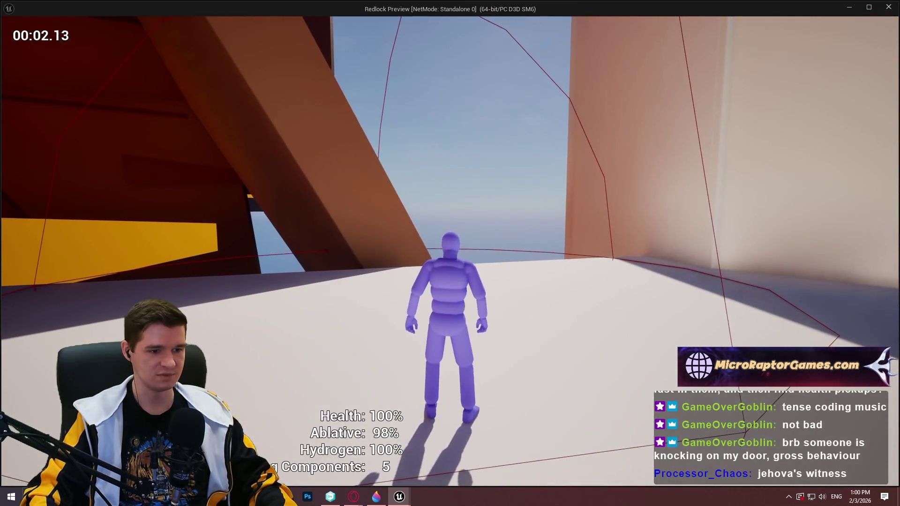
key(a)
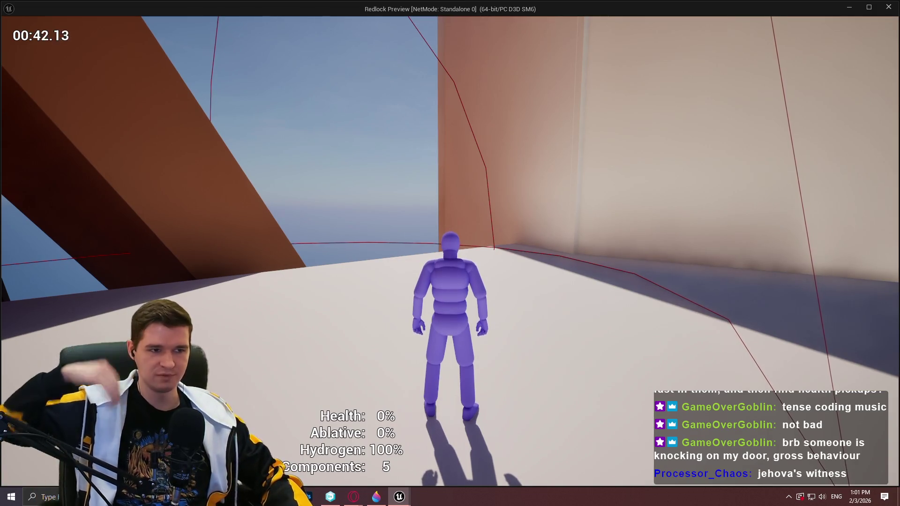
key(Escape)
drag(586, 195, 596, 181)
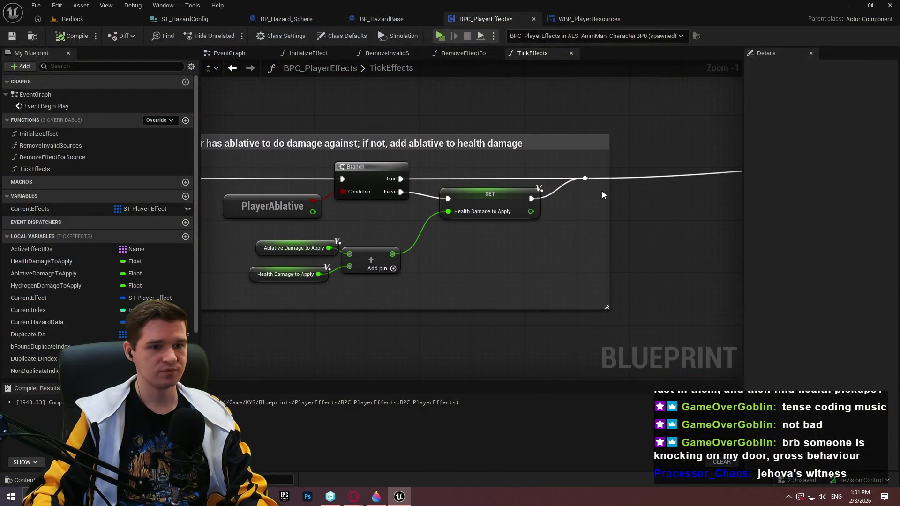
Step: Set BP_Hazard_Sphere's ApplyAllowance to OnePerID and its ID to TestID
drag(564, 225, 121, 16)
click(121, 16)
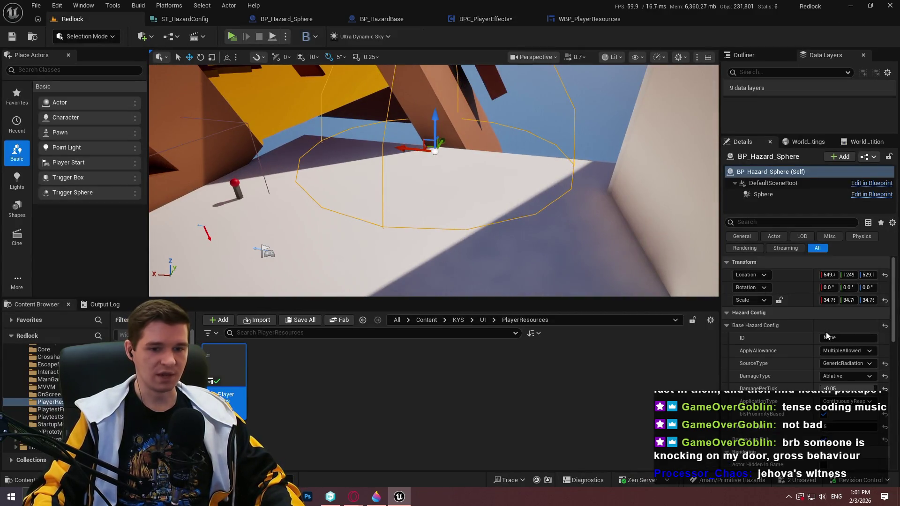
click(849, 351)
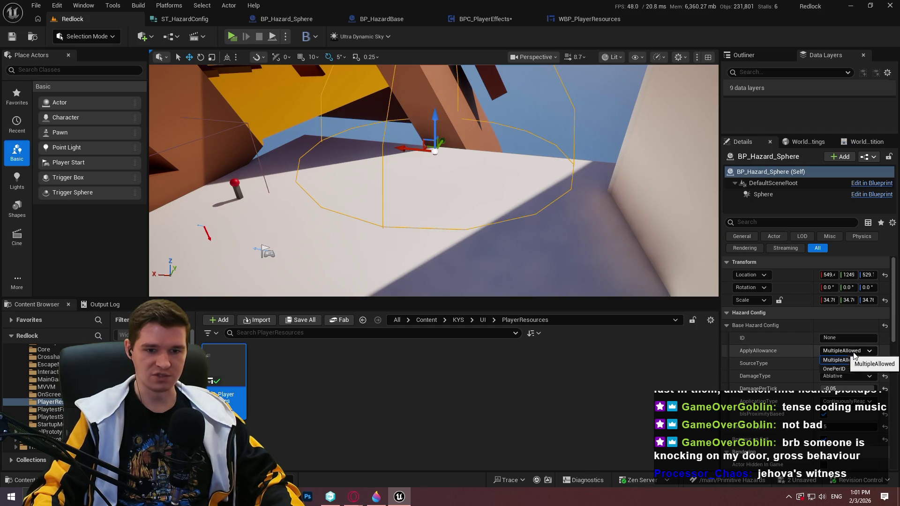
click(831, 367)
click(841, 338)
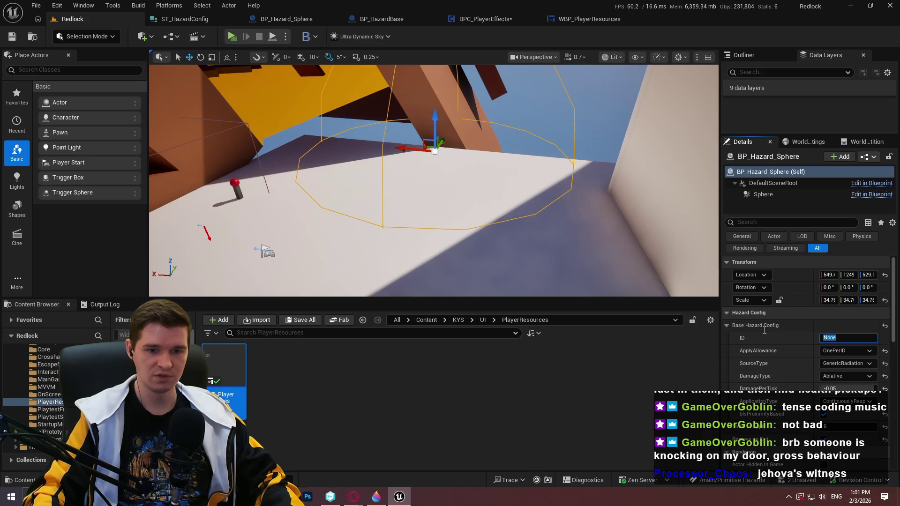
text(Te)
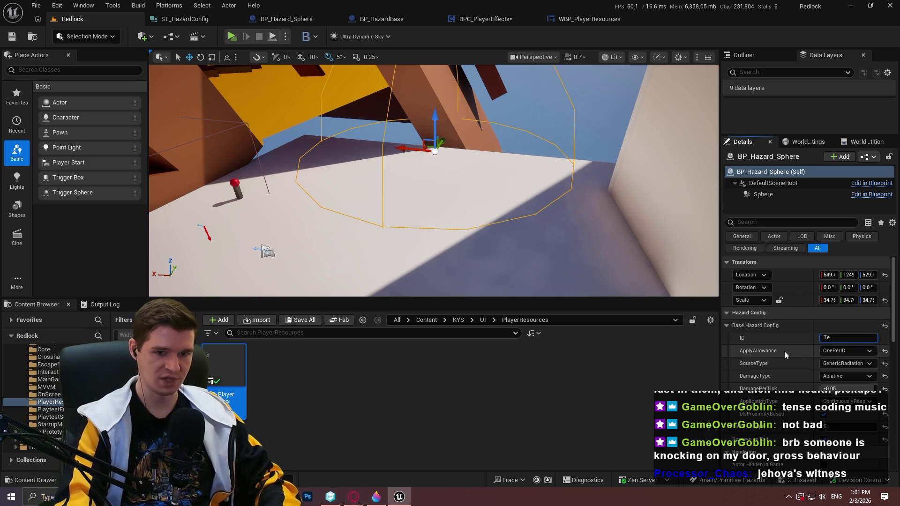
text(stID)
key(Return)
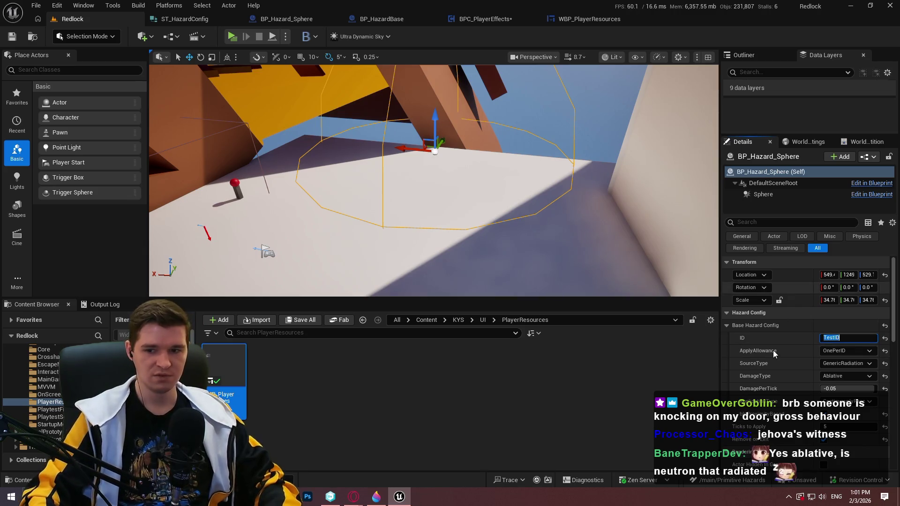
click(786, 345)
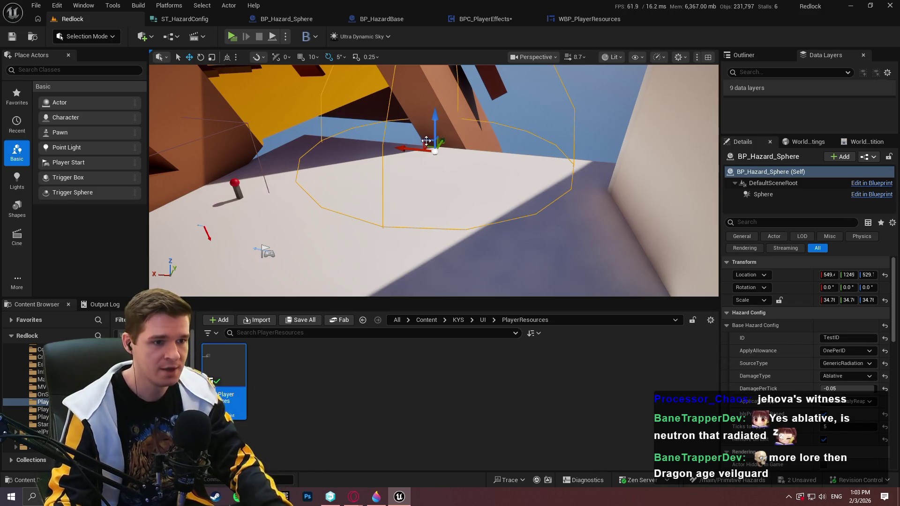
Step: Alt-drag the hazard sphere along X to create BP_Hazard_Sphere2 beside it
mouse_move(401, 149)
alt+mouse_down()
mouse_move(534, 161)
mouse_move(546, 171)
mouse_move(549, 199)
alt+mouse_up()
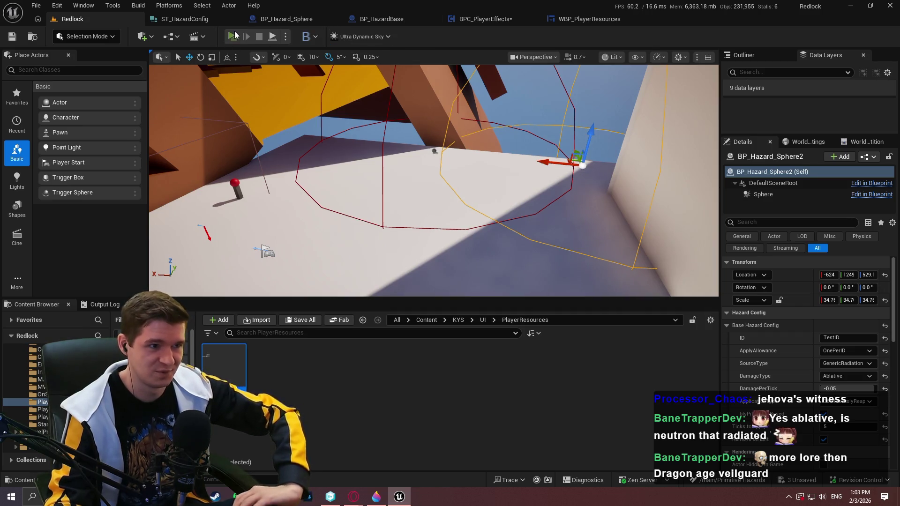
Step: Launch a Redlock preview with Alt+P and begin playing at full Health, Ablative and Hydrogen
key(alt+p)
click(449, 400)
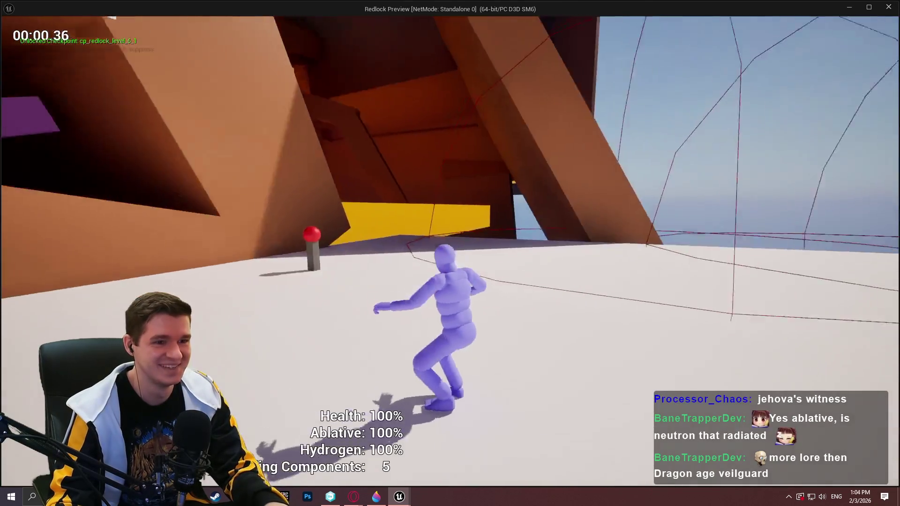
Step: Walk the character through the hazard spheres until Ablative drains to 84% while Health and Hydrogen stay at 100%
key(w)
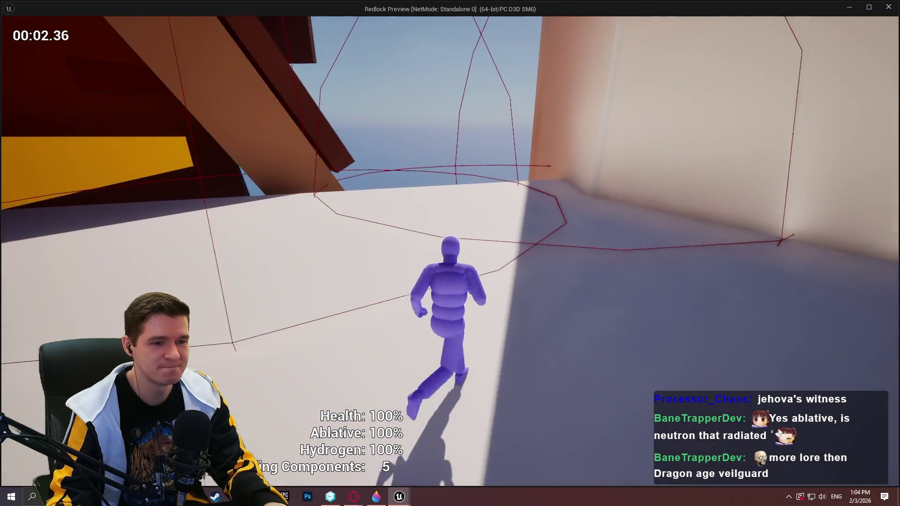
key(w)
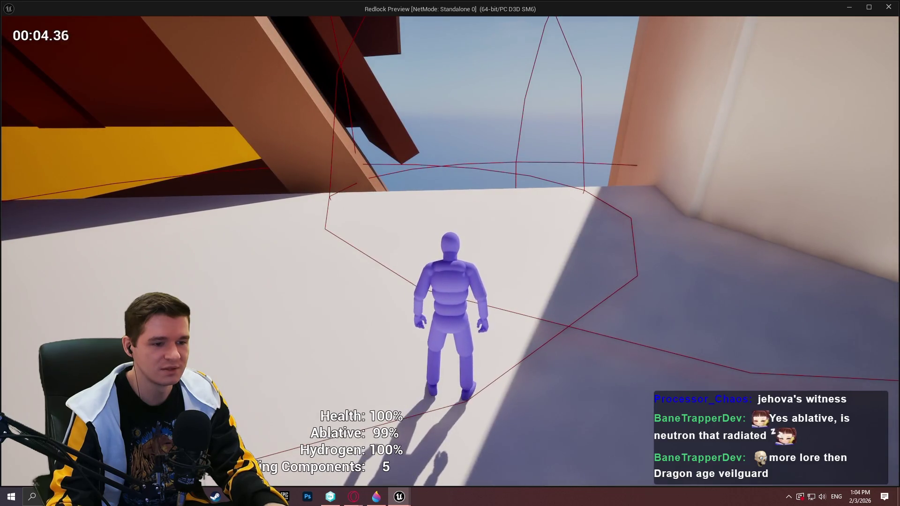
mouse_move(450, 253)
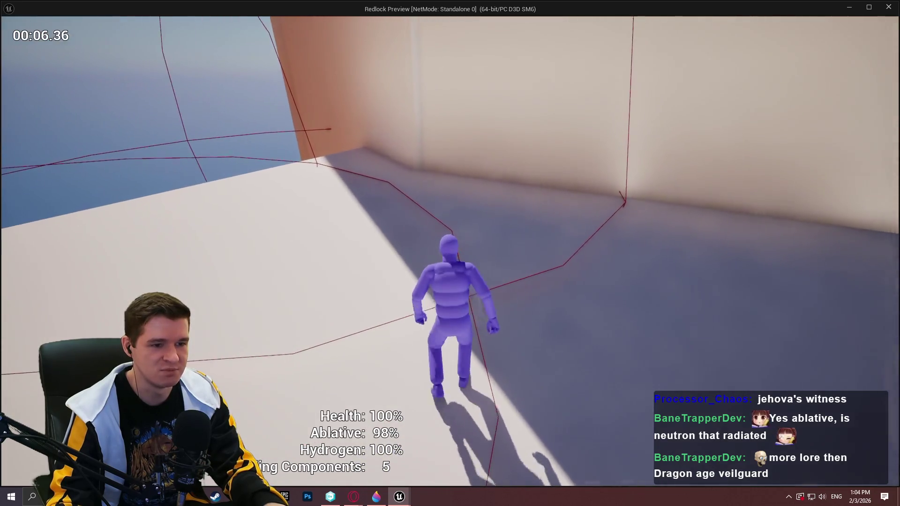
key(d)
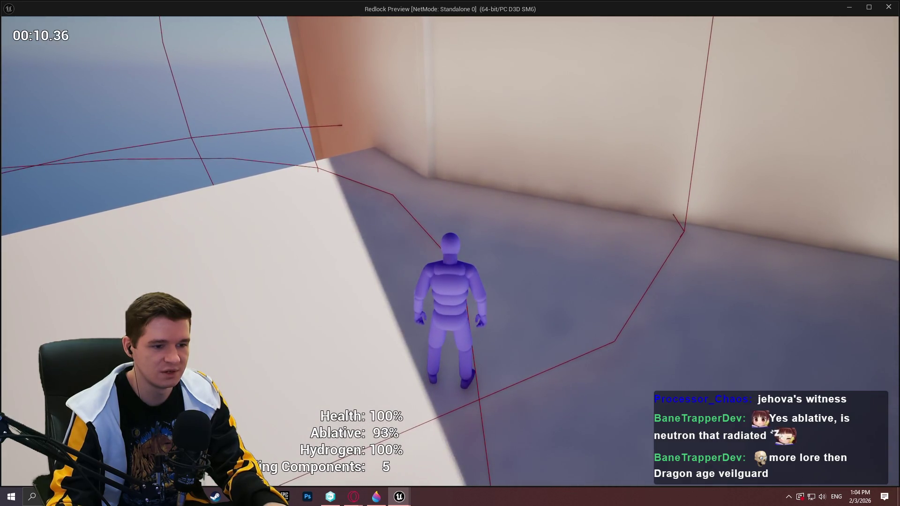
key(s)
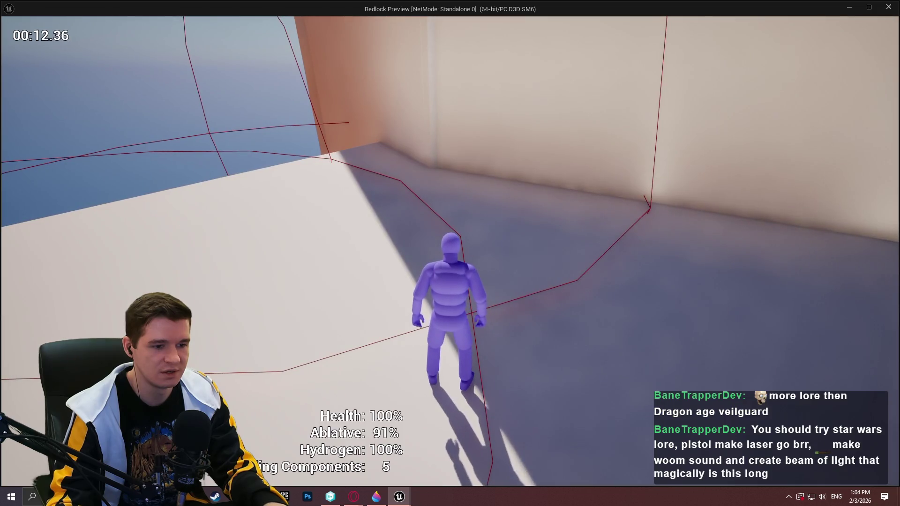
key(w)
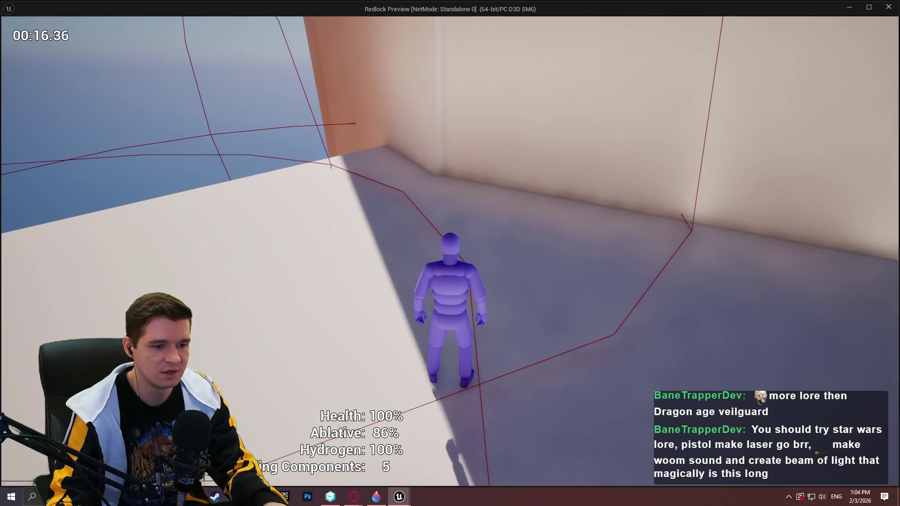
Step: Put the game preview aside and bring up the BPC_PlayerEffects blueprint in the editor
key(super)
click(566, 15)
key(super+shift+Right)
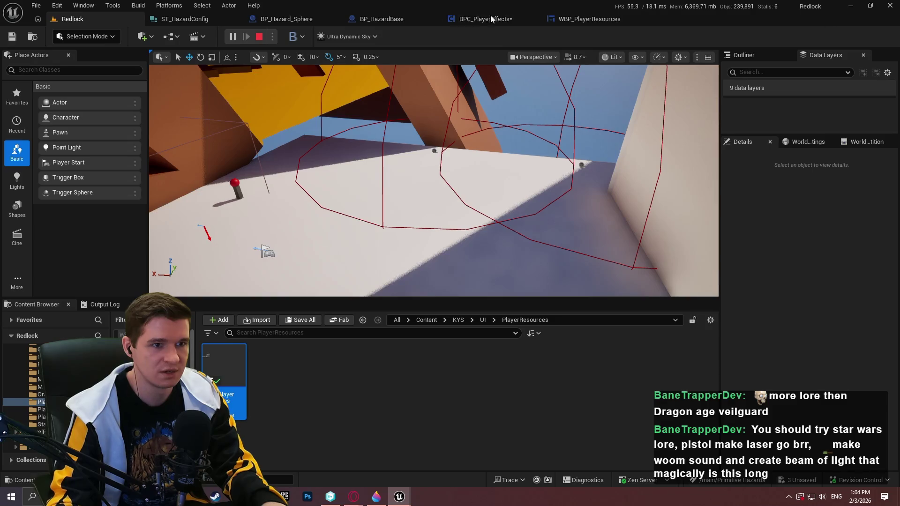
click(484, 21)
Step: Add a breakpoint to the ablative-check Branch node in TickEffects
scroll(536, 232, down, 3)
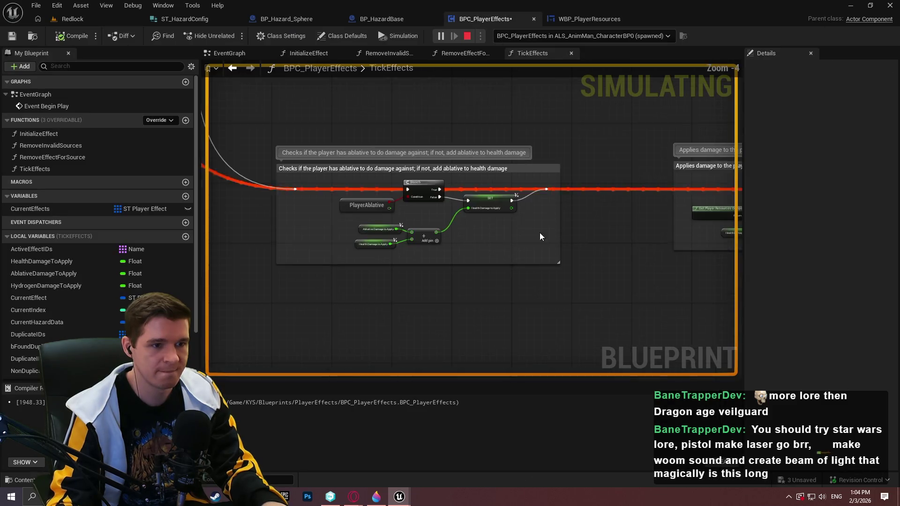
scroll(482, 230, up, 4)
right_click(469, 200)
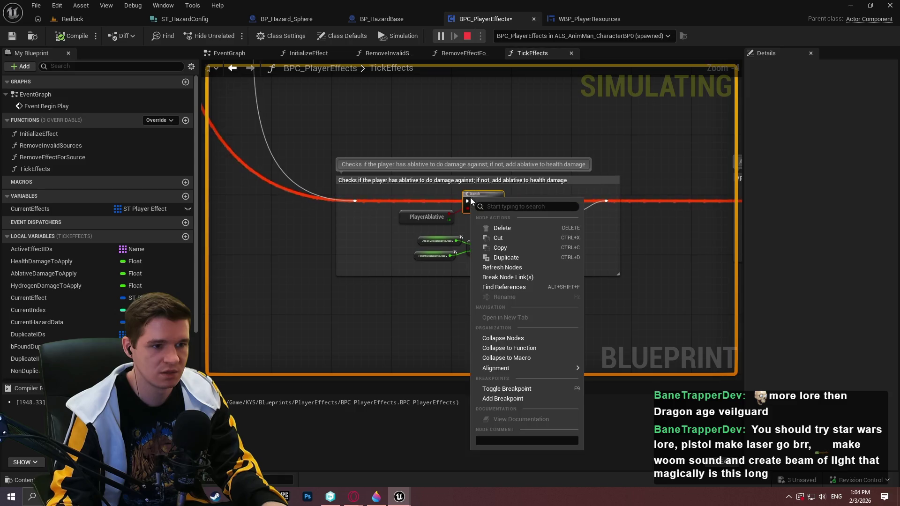
click(502, 398)
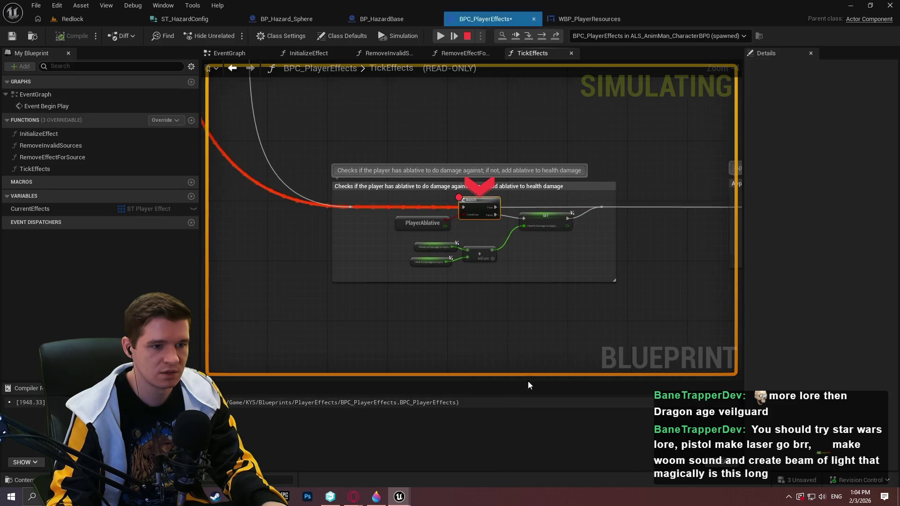
Step: Step through the IsValid check and player lookup back into TickEffects at Update Player Health
key(F11)
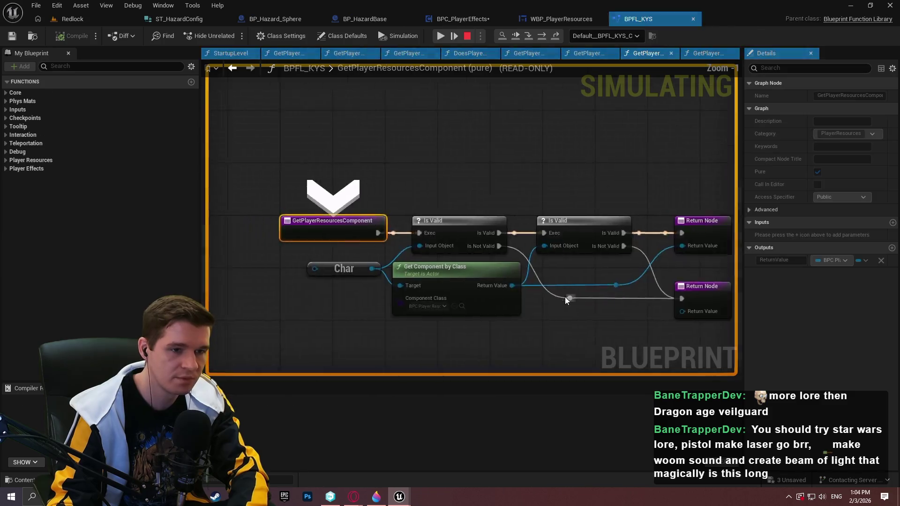
key(F11)
key(F11)
key(F11)
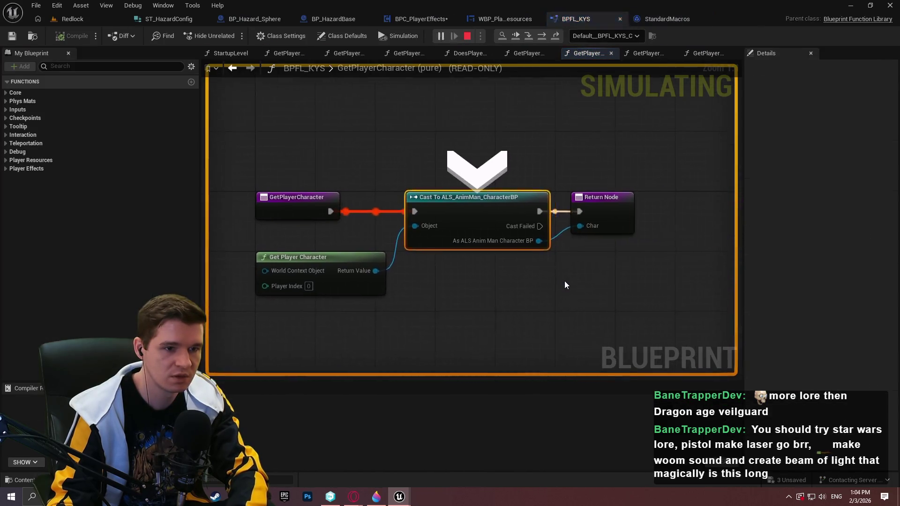
key(F11)
key(F11)
key(F11)
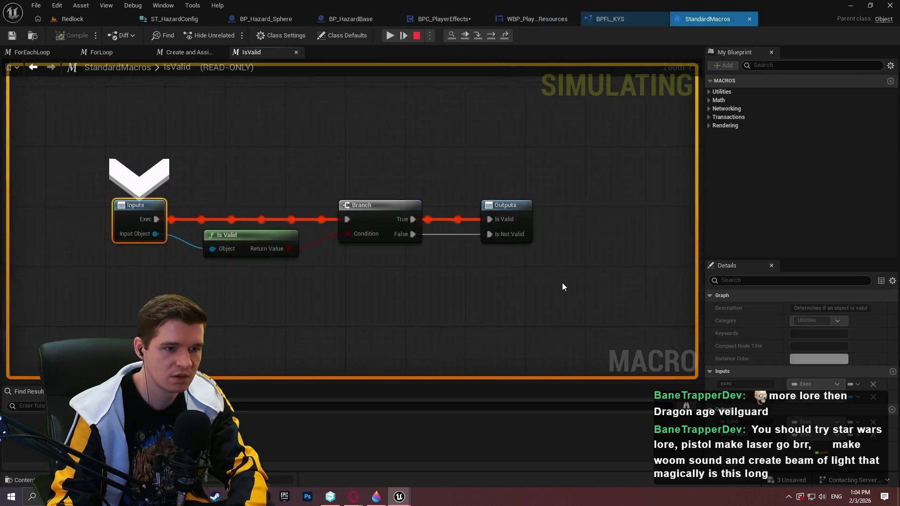
key(F11)
key(F11)
key(F11)
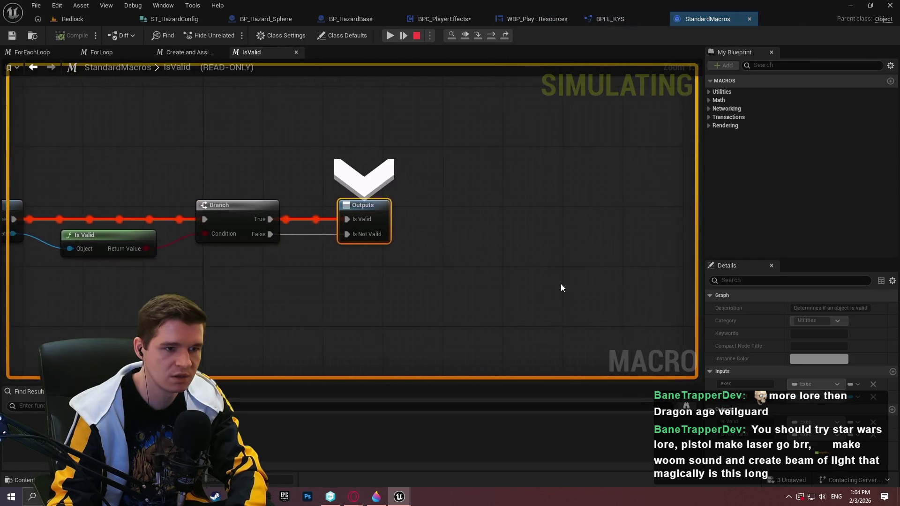
key(F11)
key(F11)
key(F11)
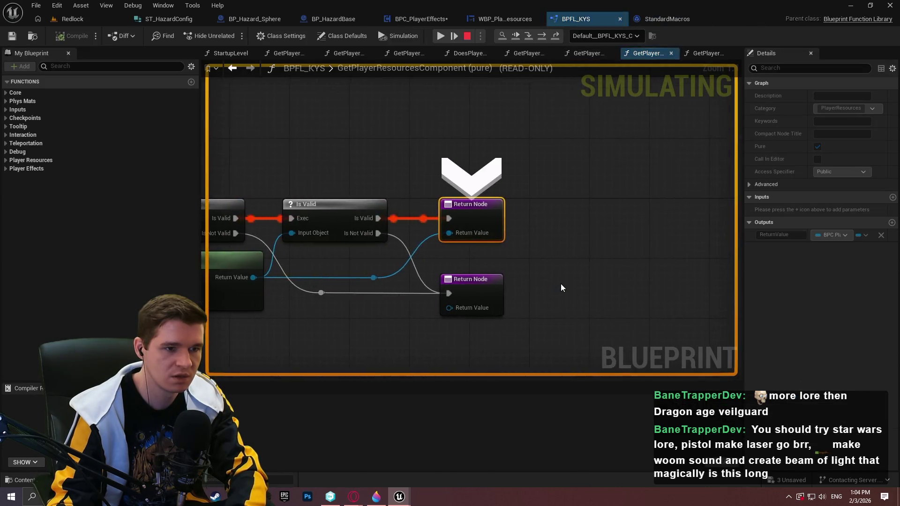
scroll(550, 287, down, 10)
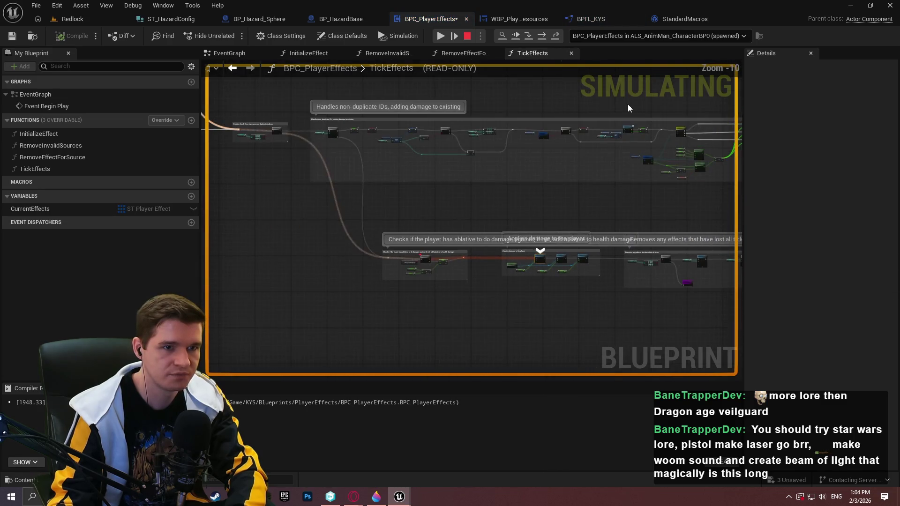
Step: Resume the paused game with F8 and zoom around TickEffects' ablative-damage comment groups
key(F8)
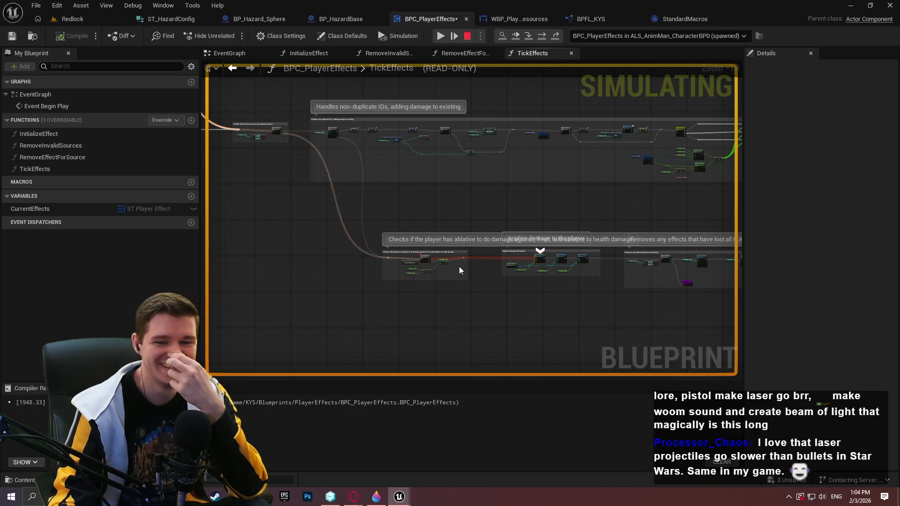
scroll(421, 266, up, 1)
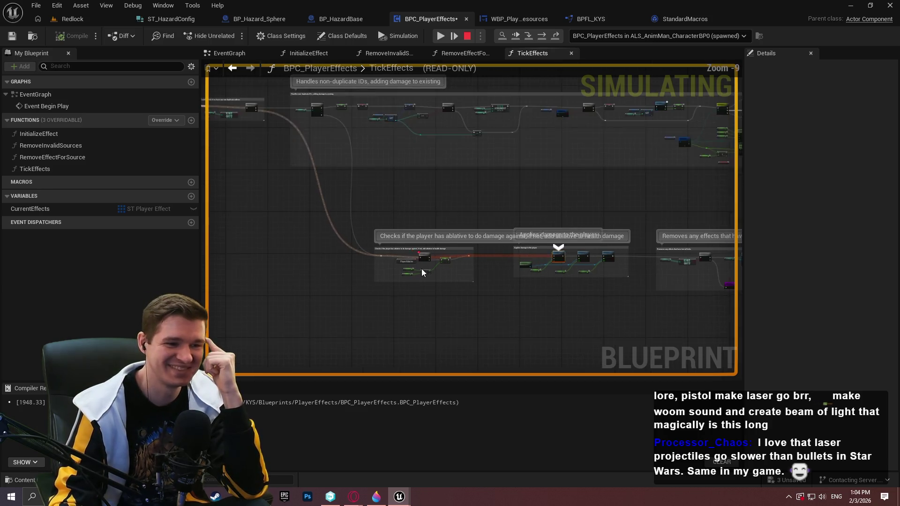
scroll(489, 277, up, 3)
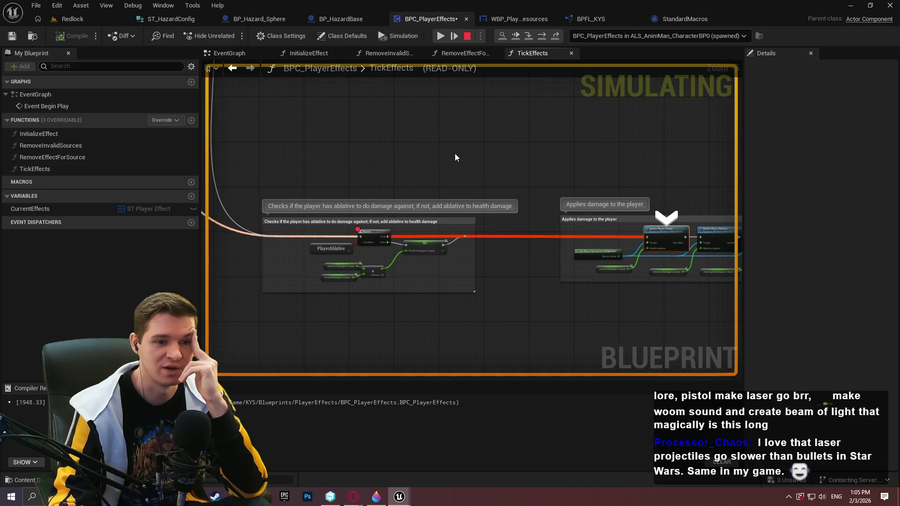
scroll(455, 169, up, 2)
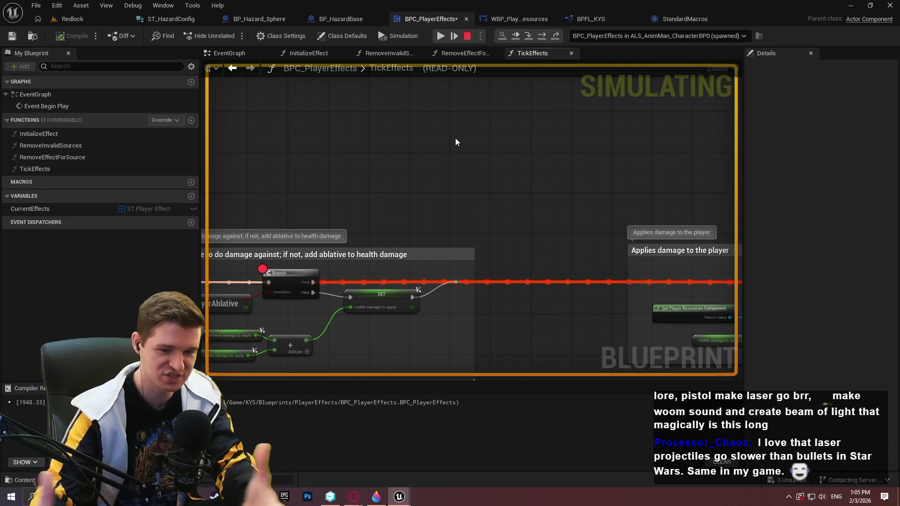
scroll(456, 142, down, 3)
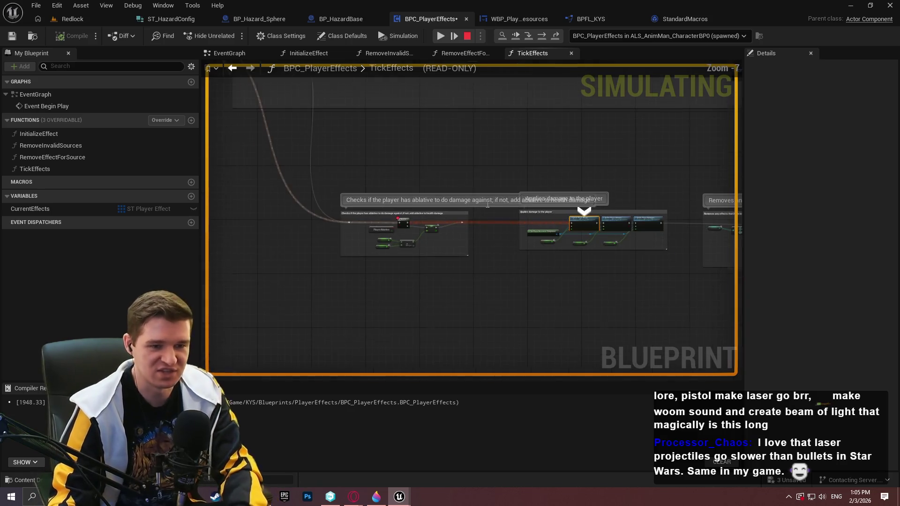
scroll(536, 276, down, 3)
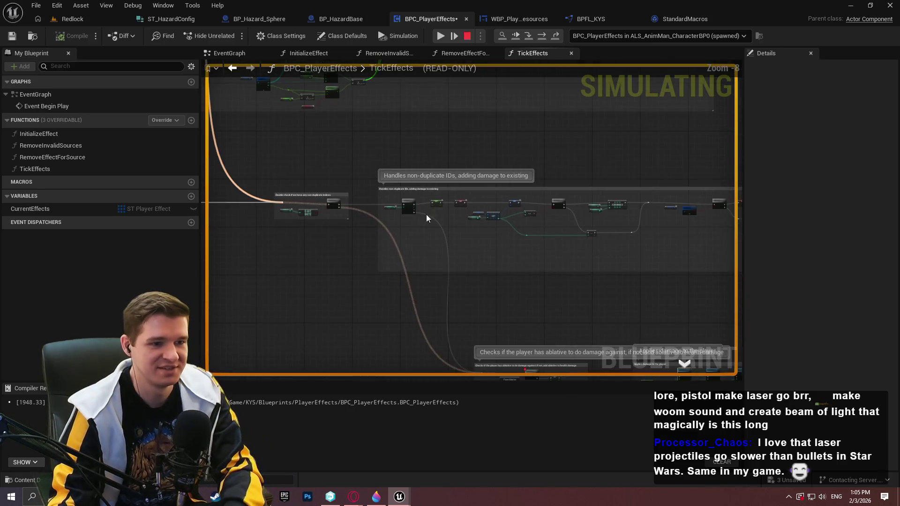
scroll(520, 271, down, 2)
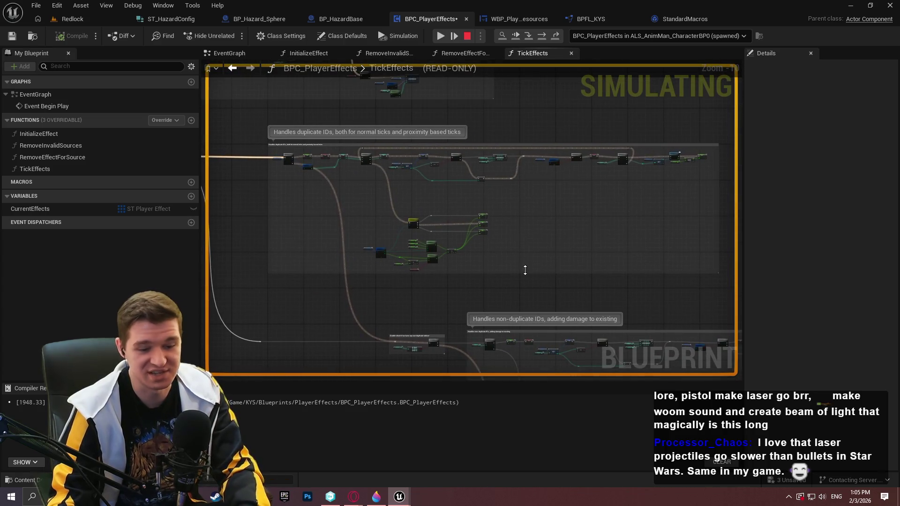
scroll(466, 225, up, 4)
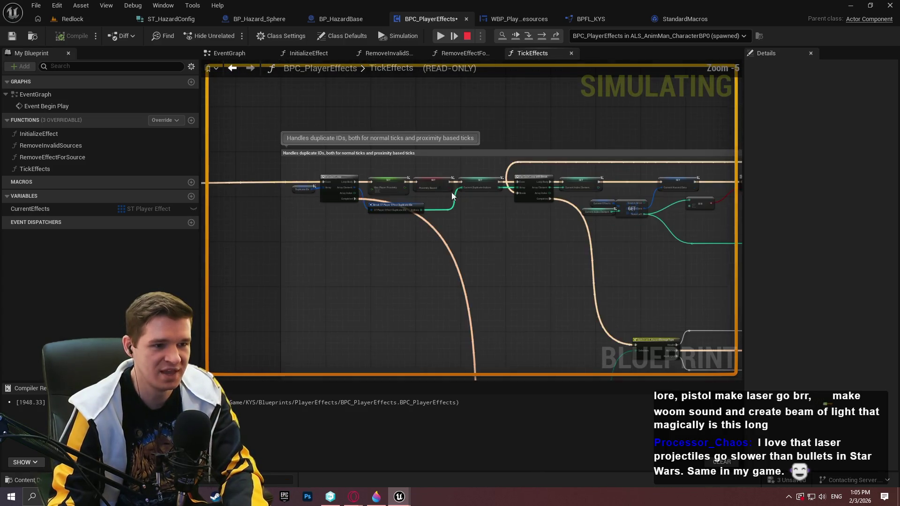
Step: Inspect the Switch on E_HazardDamageType, noting Ablative Damage near -0.002263, and the proximity loop
drag(710, 282, 547, 154)
scroll(592, 174, up, 3)
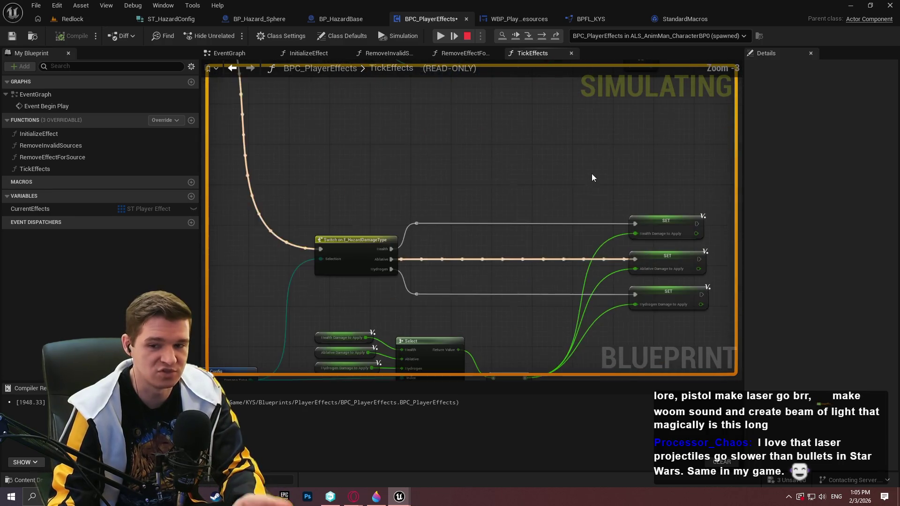
drag(619, 256, 567, 209)
mouse_move(561, 223)
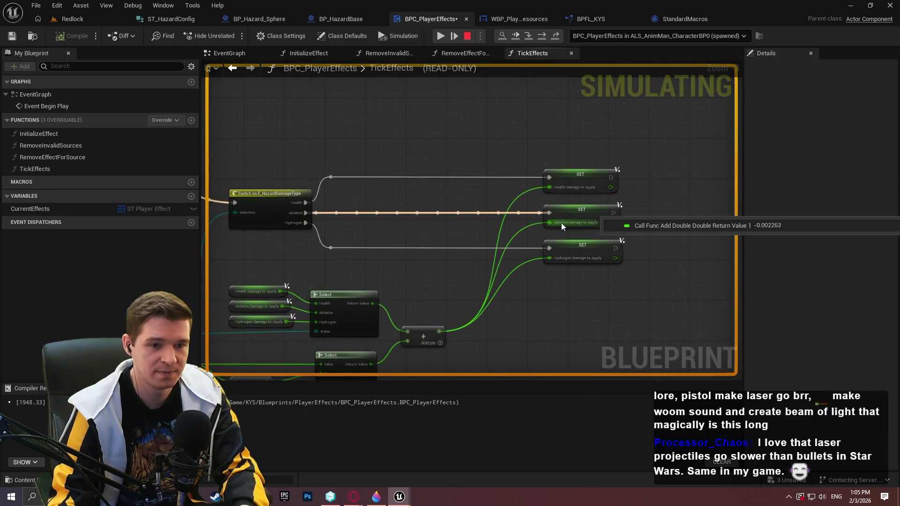
scroll(561, 223, down, 2)
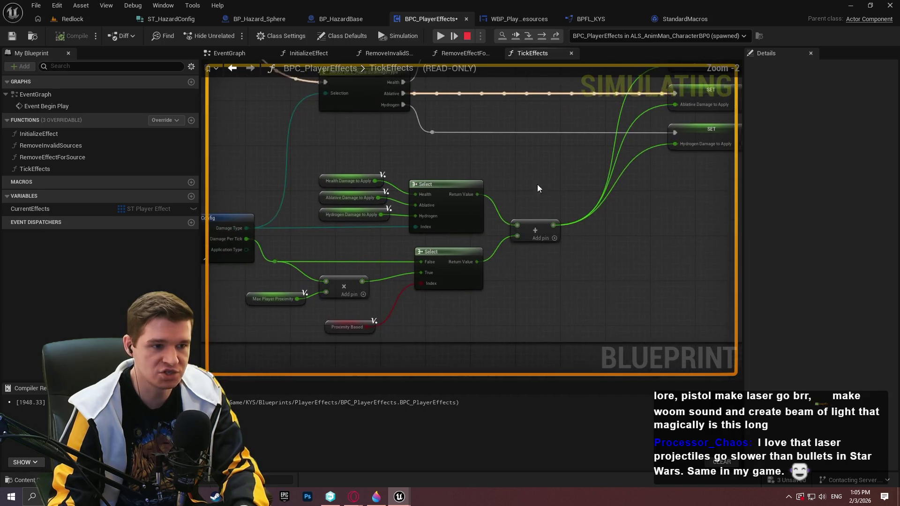
mouse_move(527, 153)
mouse_down()
mouse_move(251, 341)
mouse_move(233, 301)
mouse_move(563, 271)
mouse_up()
scroll(233, 301, up, 3)
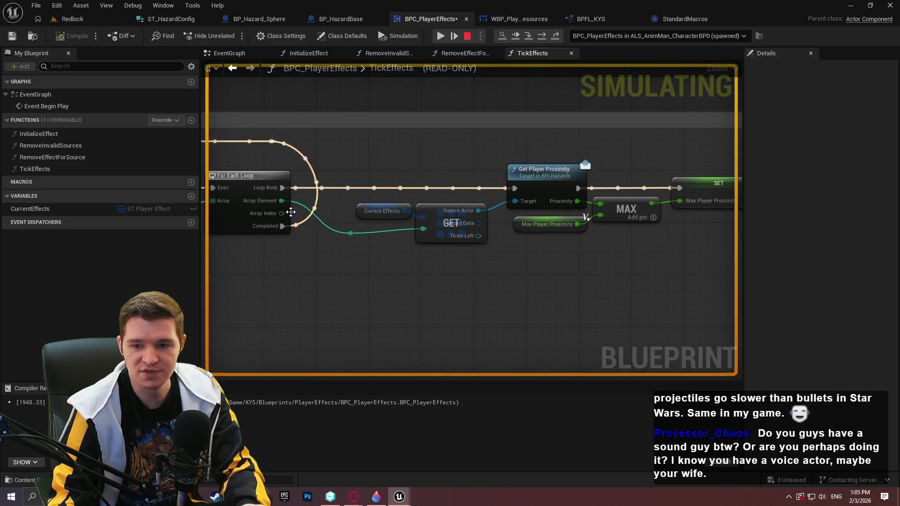
Step: Widen the graph by dragging the My Blueprint and Details splitters outward, then re-center the Branch and SET nodes
mouse_move(286, 203)
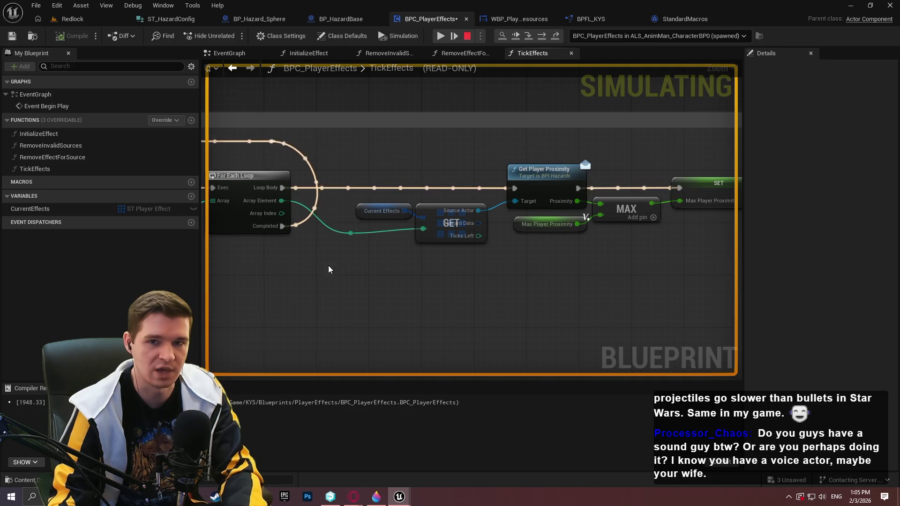
mouse_move(201, 235)
mouse_down()
mouse_move(117, 243)
mouse_move(156, 251)
mouse_up()
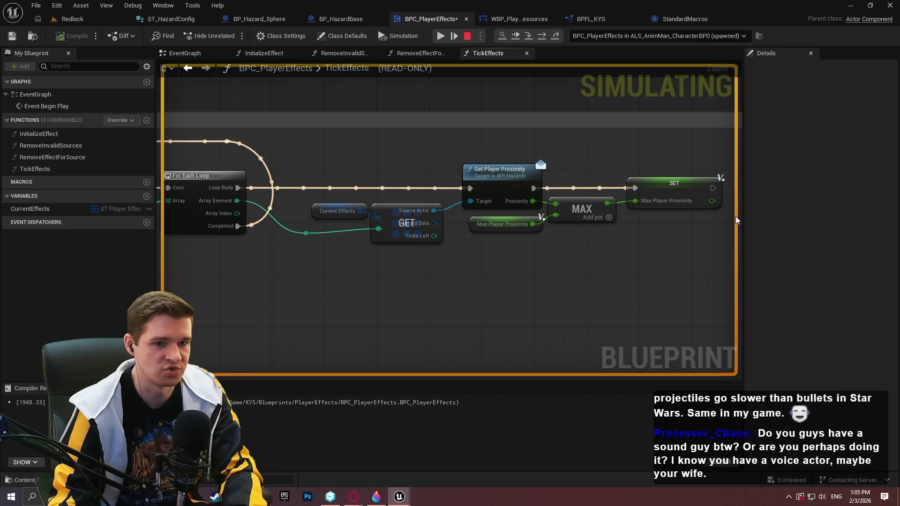
drag(744, 211, 769, 209)
scroll(499, 256, down, 1)
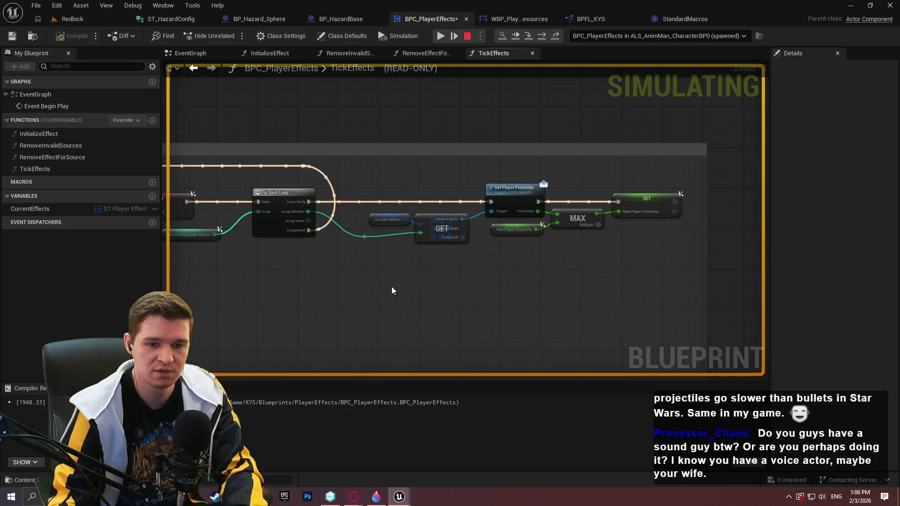
drag(391, 286, 544, 290)
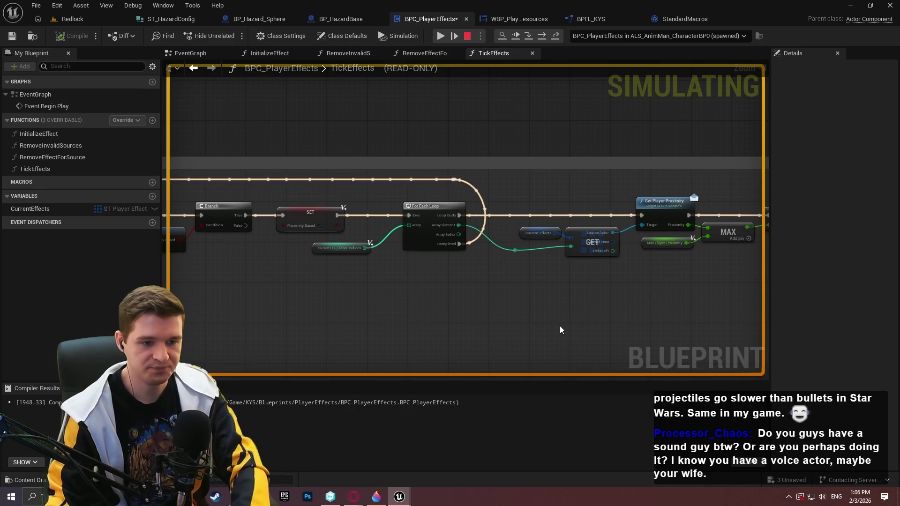
drag(571, 291, 430, 247)
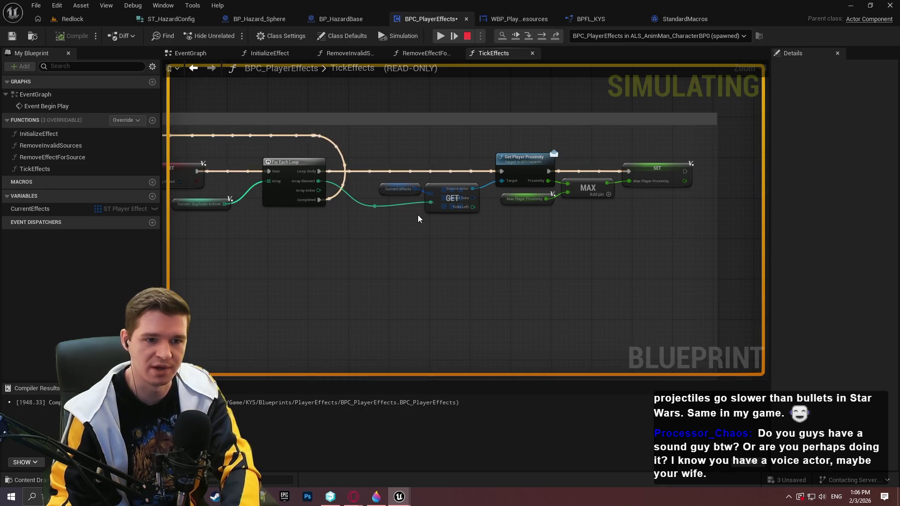
scroll(377, 224, up, 2)
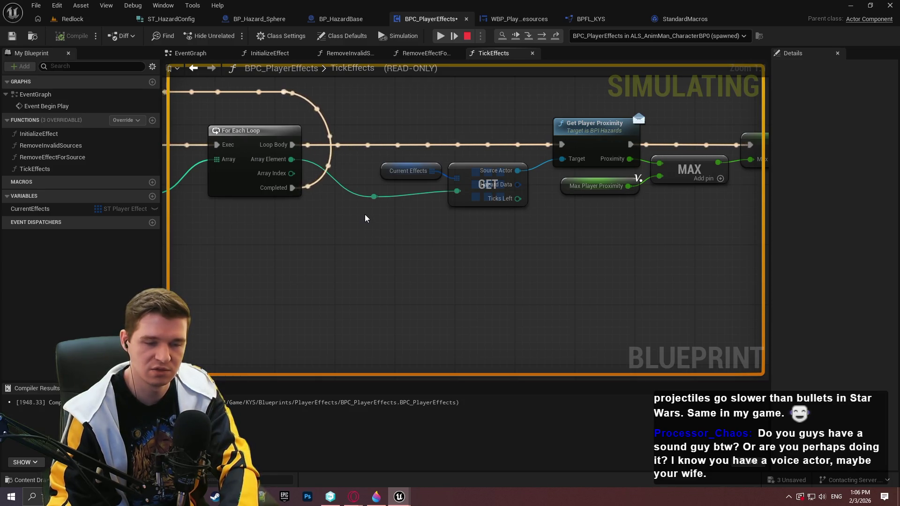
scroll(483, 254, down, 3)
mouse_move(482, 254)
mouse_down()
mouse_move(372, 257)
mouse_move(471, 238)
mouse_up()
scroll(470, 238, up, 3)
drag(366, 202, 275, 220)
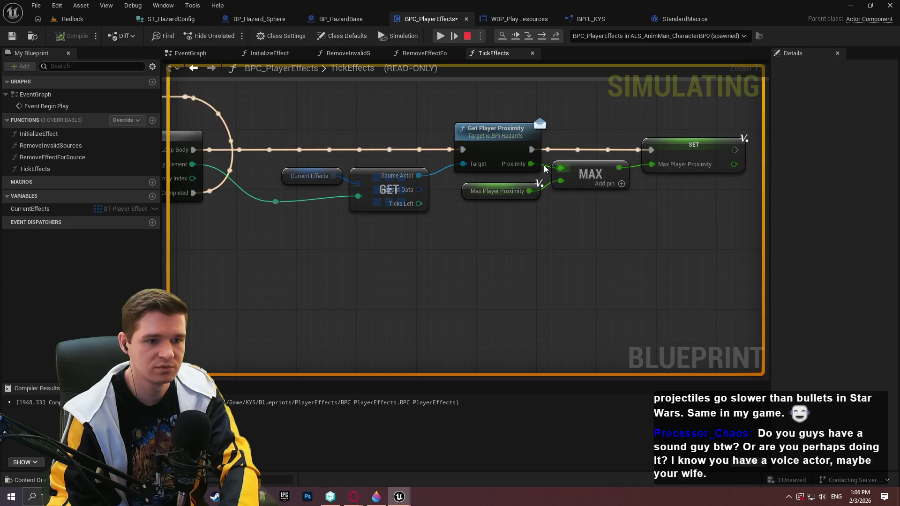
mouse_move(519, 168)
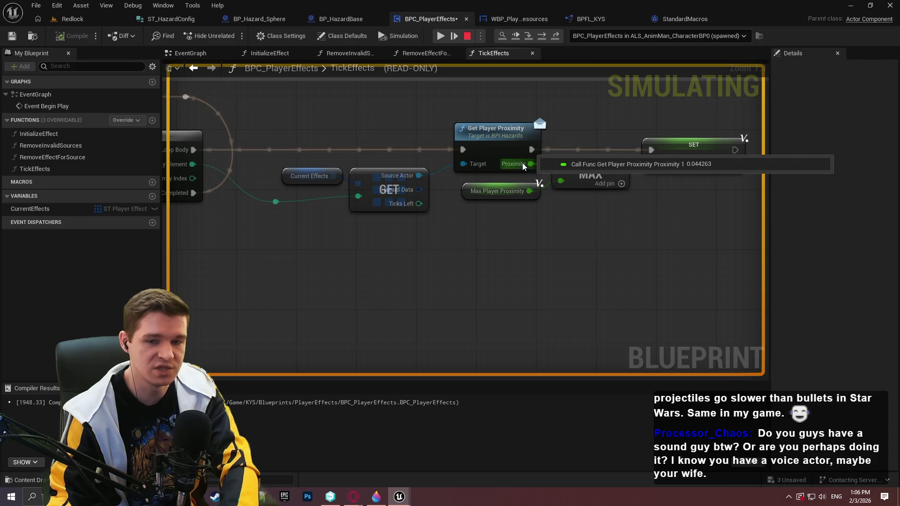
mouse_move(681, 168)
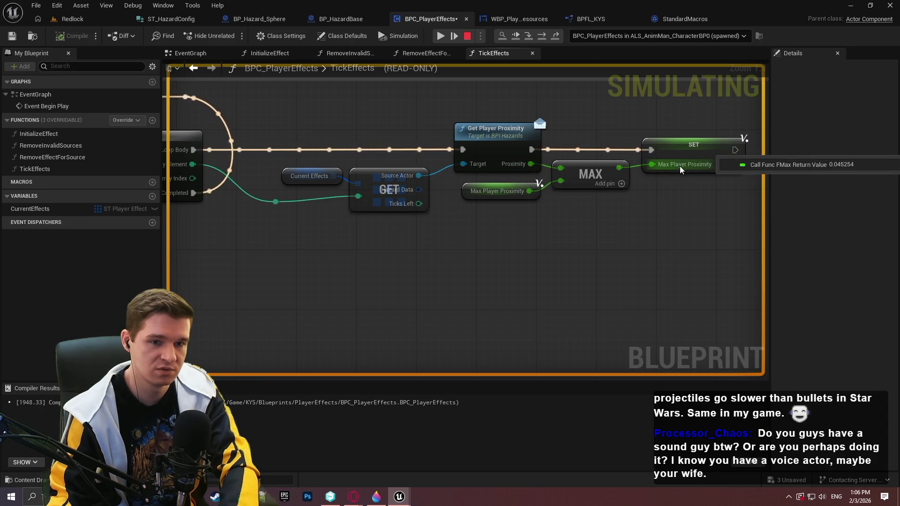
scroll(485, 245, down, 2)
scroll(558, 146, up, 2)
mouse_move(558, 145)
click(576, 158)
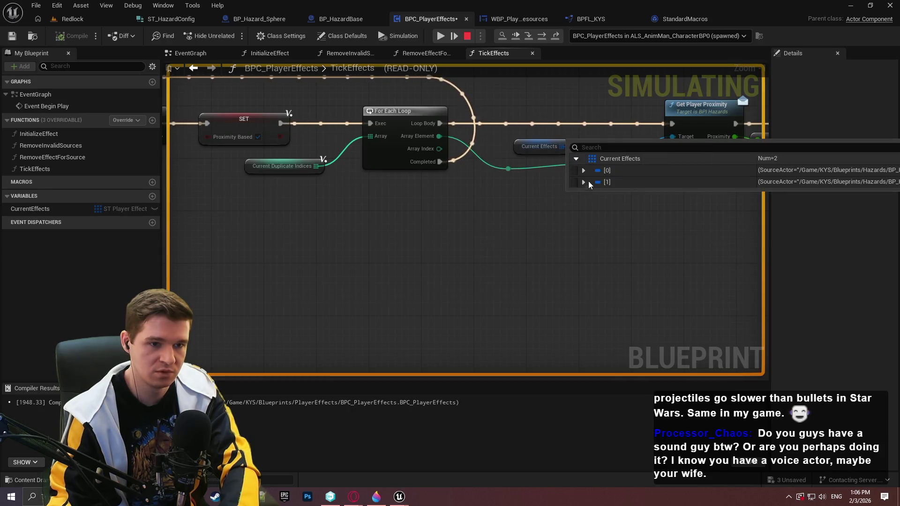
drag(617, 180, 446, 180)
mouse_move(387, 145)
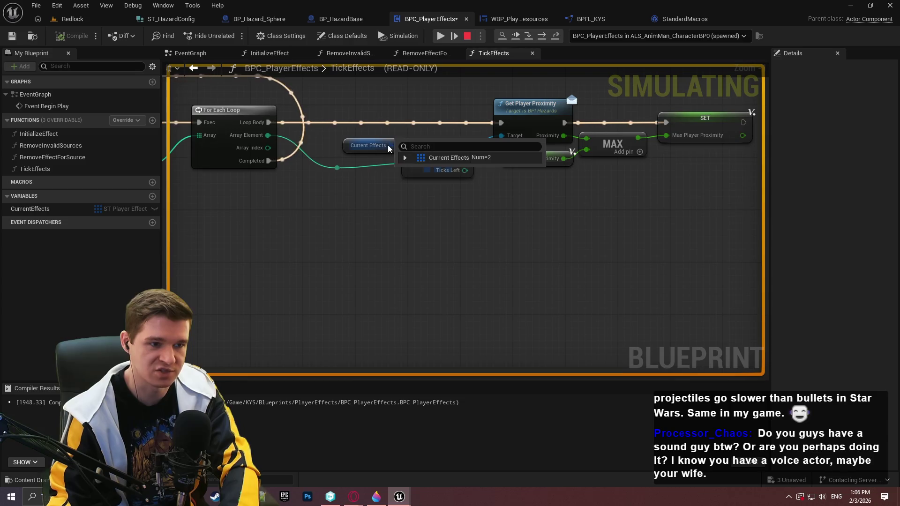
click(405, 158)
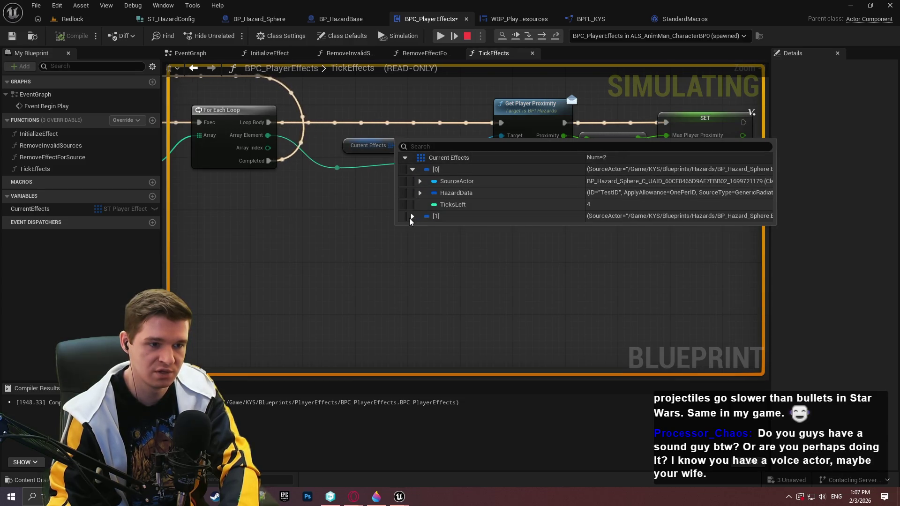
click(412, 217)
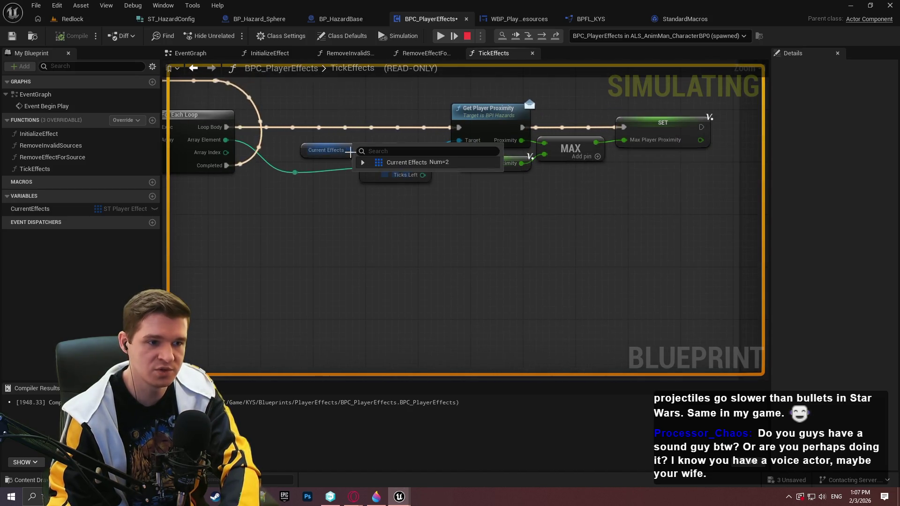
click(362, 162)
click(370, 173)
click(370, 221)
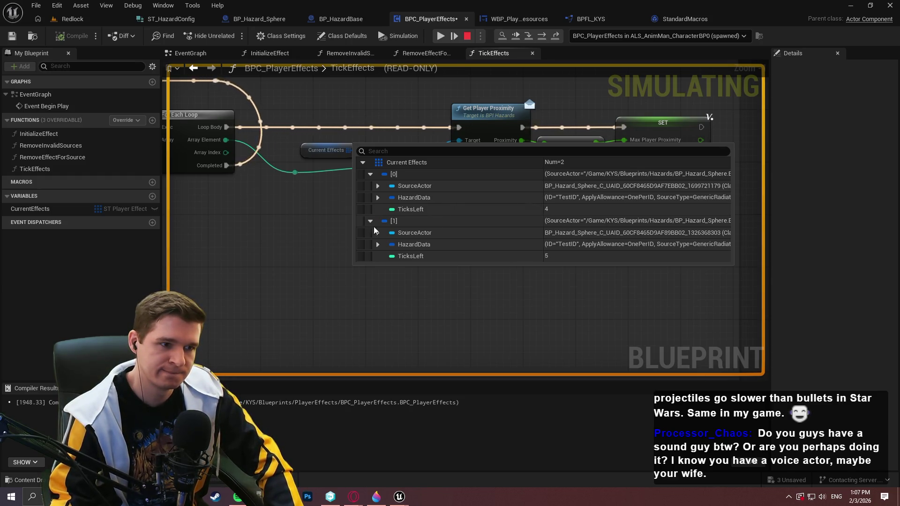
scroll(402, 224, down, 1)
mouse_move(402, 223)
mouse_down()
mouse_move(244, 192)
mouse_move(438, 231)
mouse_move(525, 215)
mouse_move(263, 197)
mouse_move(369, 107)
mouse_move(295, 144)
mouse_move(217, 207)
mouse_move(173, 178)
mouse_move(561, 223)
mouse_move(516, 197)
mouse_move(695, 378)
mouse_move(185, 181)
mouse_move(547, 225)
mouse_move(379, 225)
mouse_move(546, 217)
mouse_move(342, 220)
mouse_move(543, 225)
mouse_move(609, 249)
mouse_move(702, 201)
mouse_move(647, 197)
mouse_move(553, 117)
mouse_up()
mouse_move(468, 234)
mouse_down()
mouse_move(680, 170)
mouse_move(671, 179)
mouse_move(703, 154)
mouse_move(751, 271)
mouse_move(403, 203)
mouse_up()
mouse_move(461, 163)
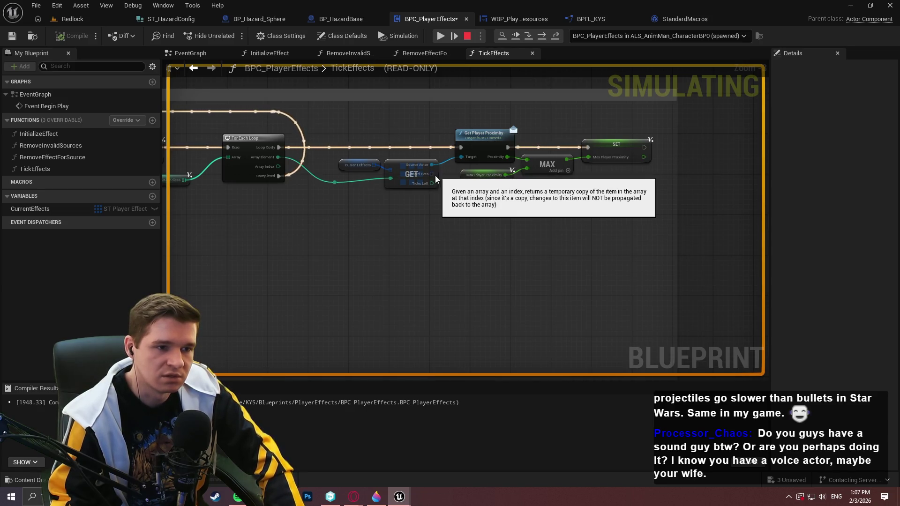
key(alt+Tab)
Step: Write 'for duplicated IDs, make sure to decrement all' in a new Notepad++ tab, then return to Unreal
double_click(374, 109)
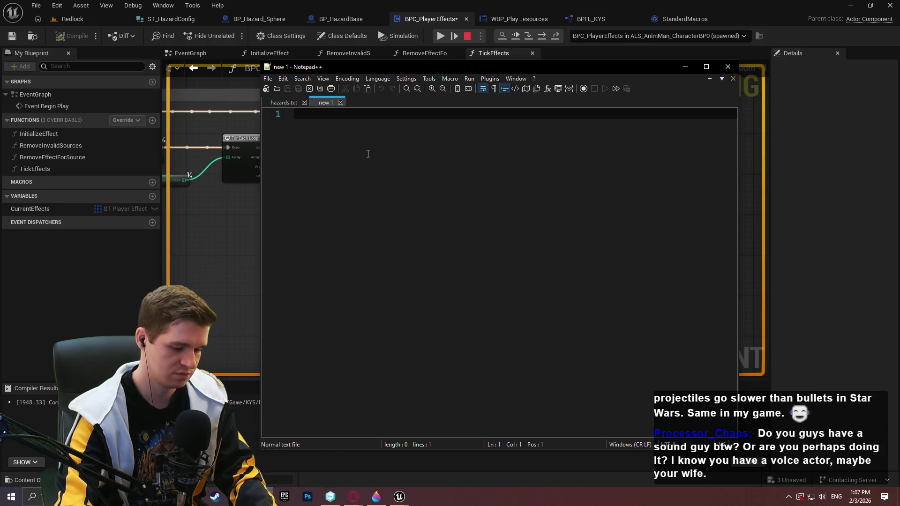
text(for duplicated IDs, make sure to decrement all)
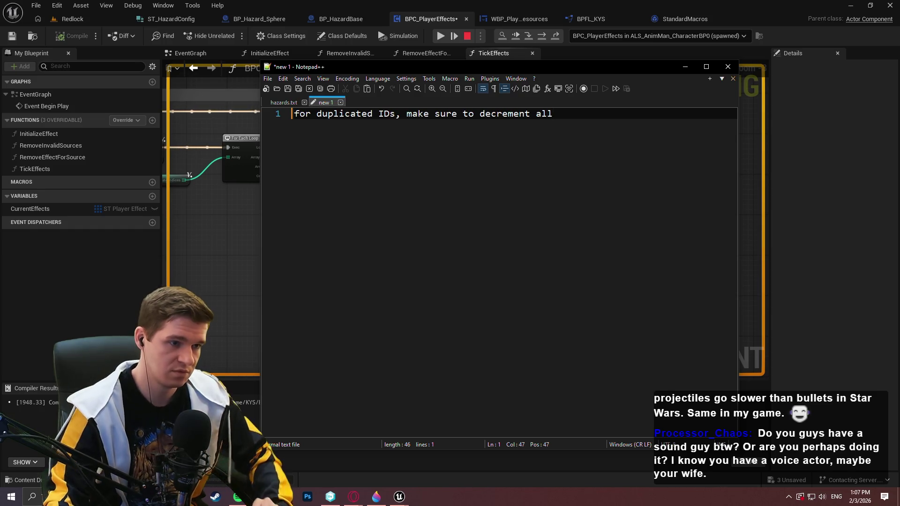
click(779, 175)
scroll(470, 264, down, 4)
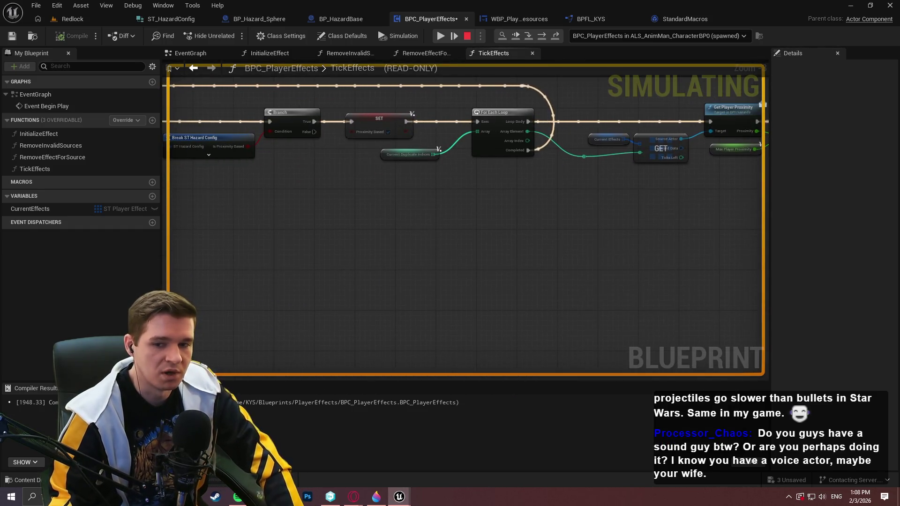
scroll(643, 162, up, 5)
scroll(542, 115, down, 3)
scroll(665, 174, up, 5)
mouse_move(693, 161)
drag(693, 161, 545, 147)
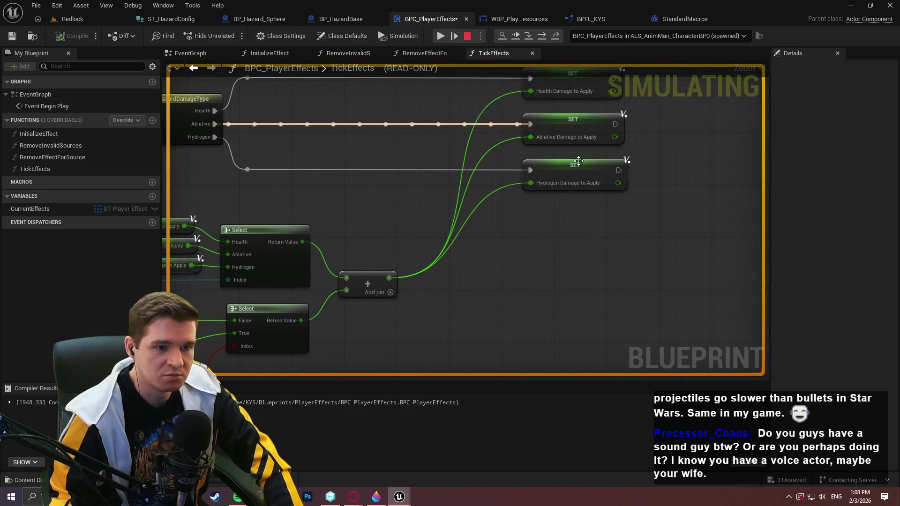
drag(293, 308, 564, 209)
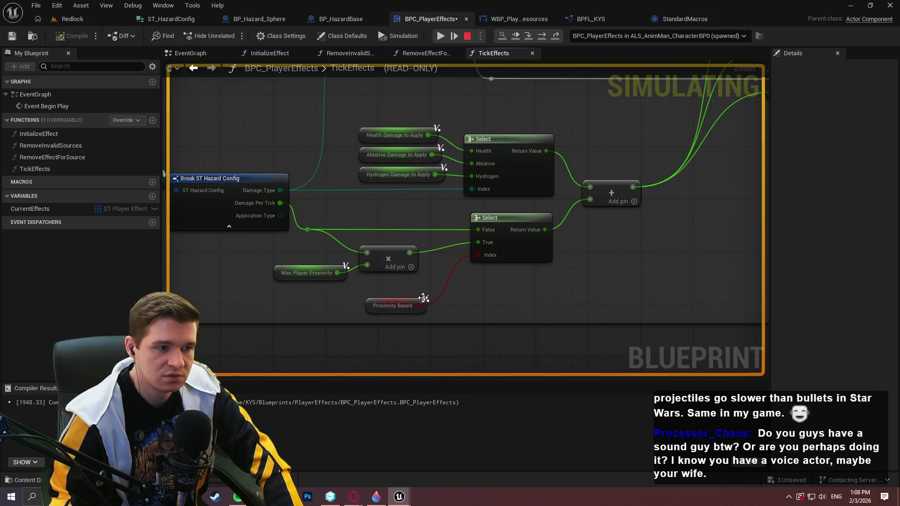
scroll(300, 290, down, 3)
scroll(356, 311, down, 1)
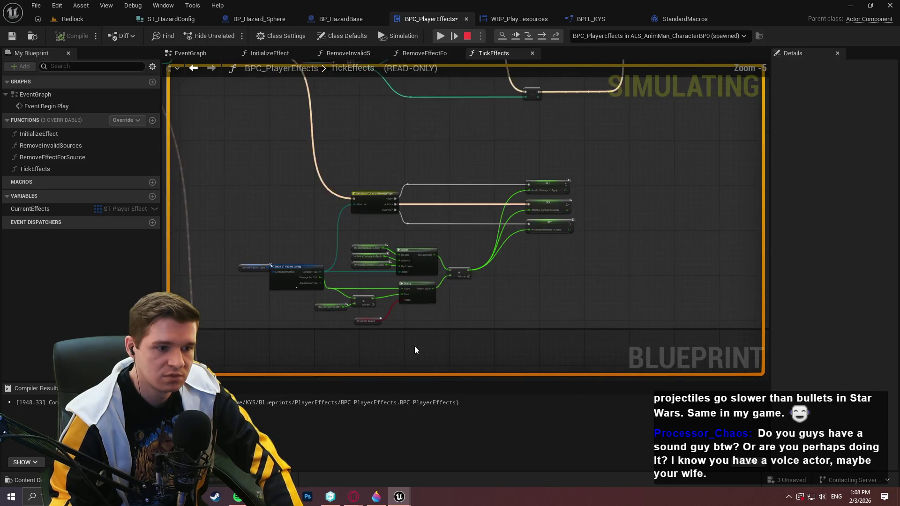
drag(414, 346, 499, 147)
mouse_move(512, 245)
mouse_down()
mouse_move(271, 203)
mouse_move(122, 295)
mouse_up()
drag(541, 214, 416, 117)
drag(541, 215, 386, 205)
scroll(398, 202, up, 3)
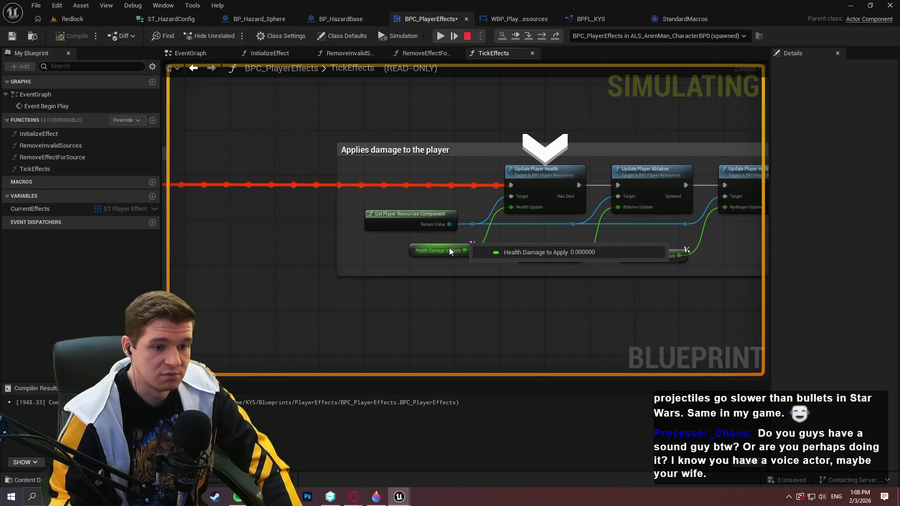
mouse_move(435, 224)
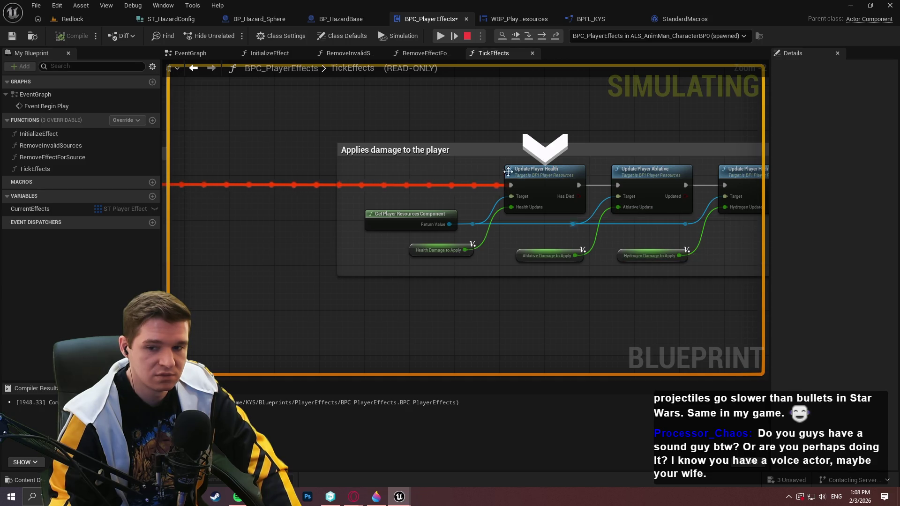
scroll(474, 145, down, 5)
scroll(434, 305, up, 6)
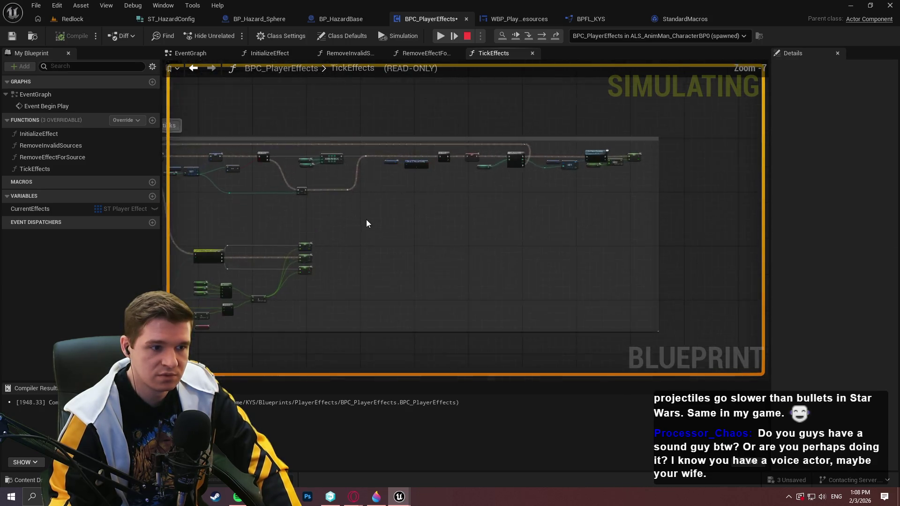
drag(460, 235, 591, 199)
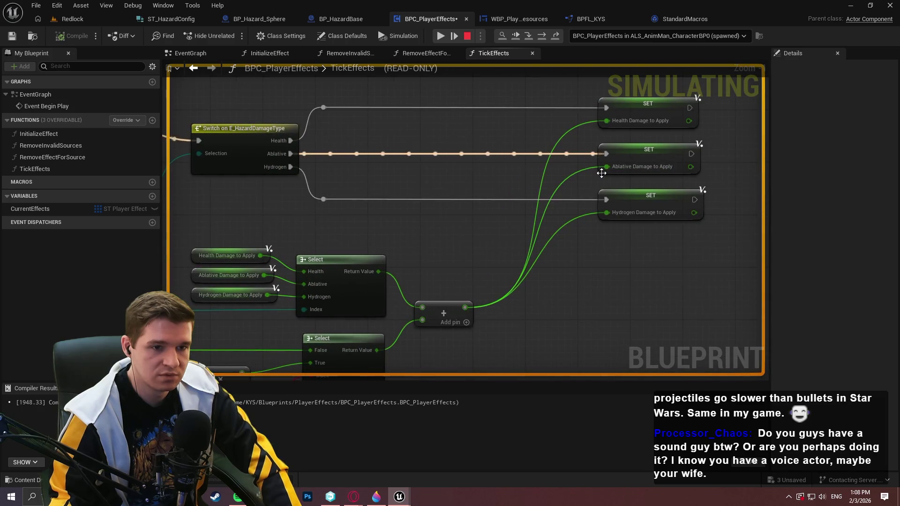
mouse_move(305, 375)
mouse_down()
mouse_move(322, 277)
mouse_move(428, 251)
mouse_up()
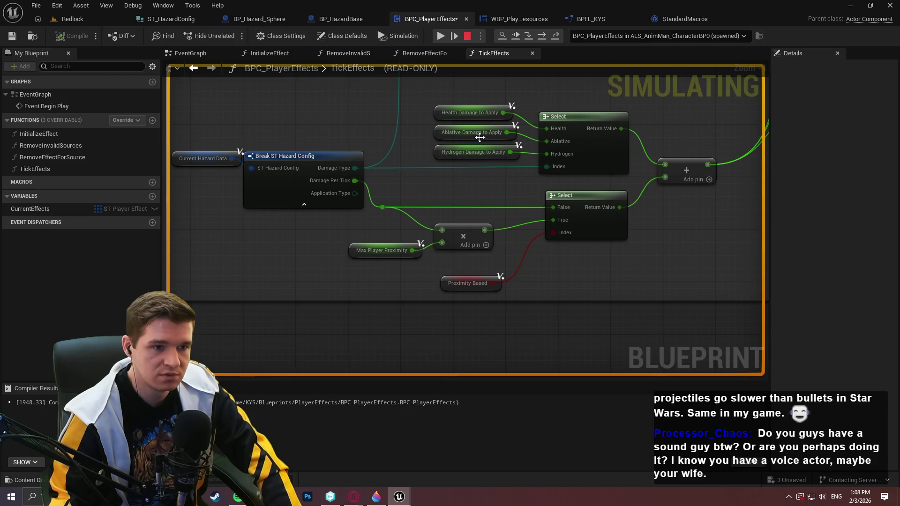
mouse_move(483, 135)
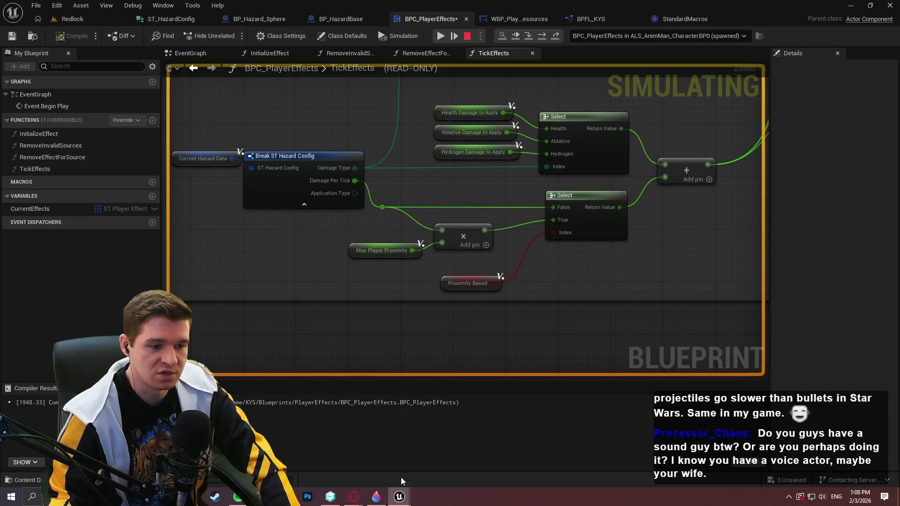
key(alt+Tab)
key(alt+Tab)
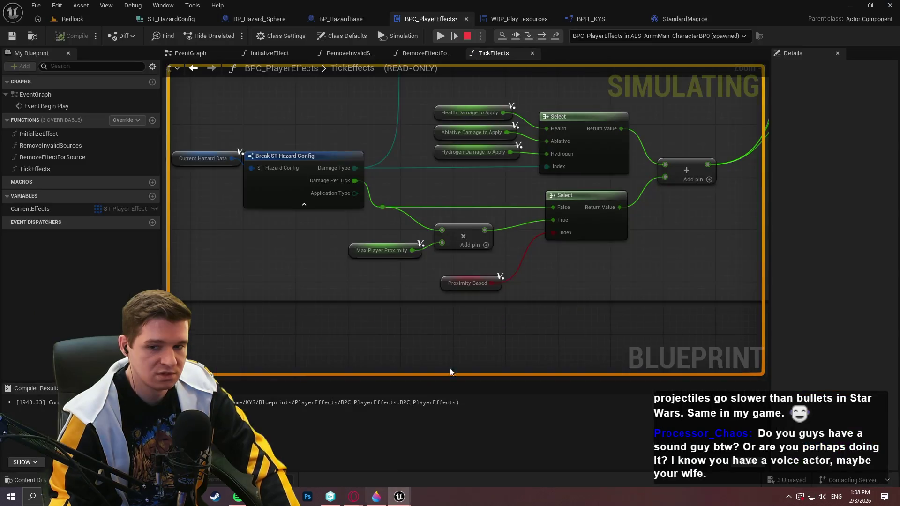
scroll(515, 262, down, 2)
mouse_move(553, 287)
mouse_down()
mouse_move(502, 287)
mouse_move(474, 131)
mouse_move(496, 108)
mouse_move(461, 226)
mouse_move(575, 333)
mouse_up()
scroll(468, 205, down, 2)
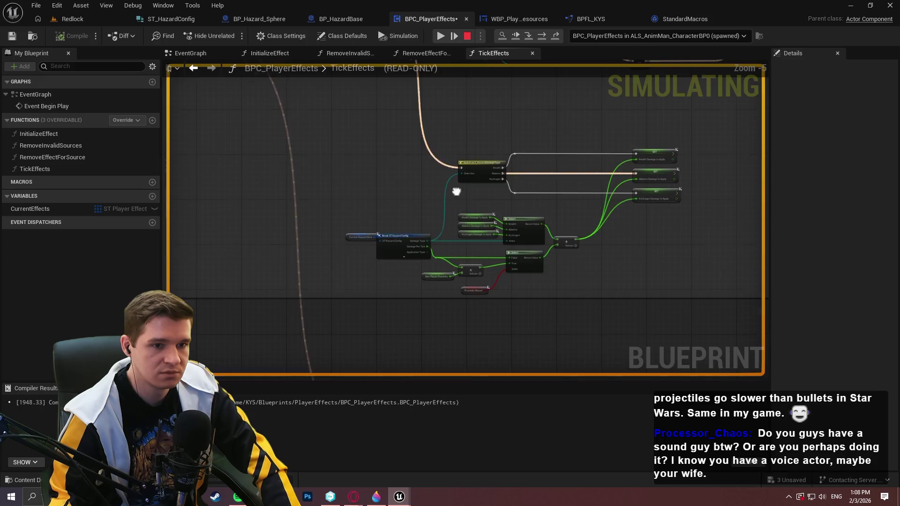
scroll(397, 286, down, 3)
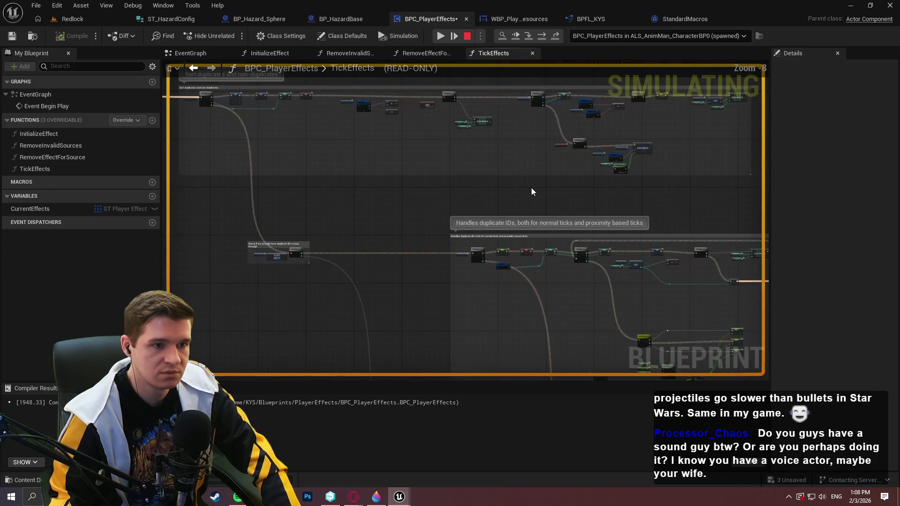
drag(532, 187, 543, 275)
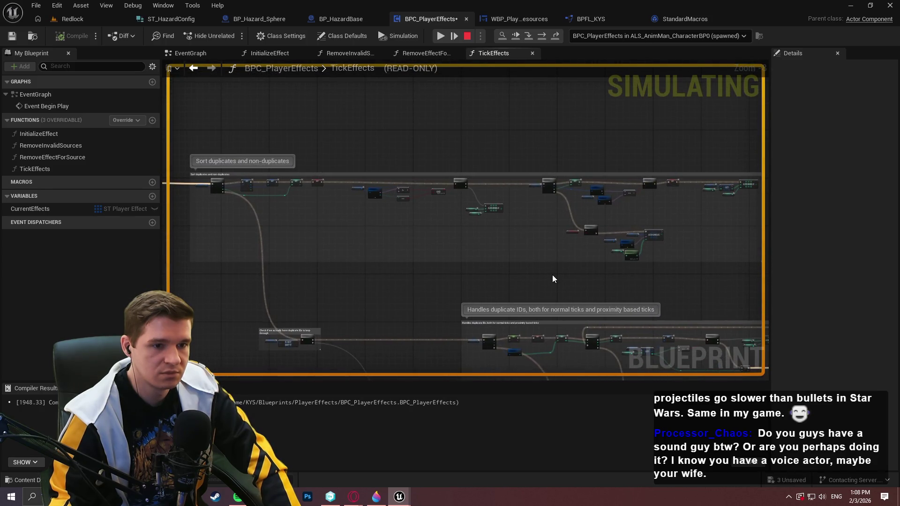
scroll(570, 274, up, 3)
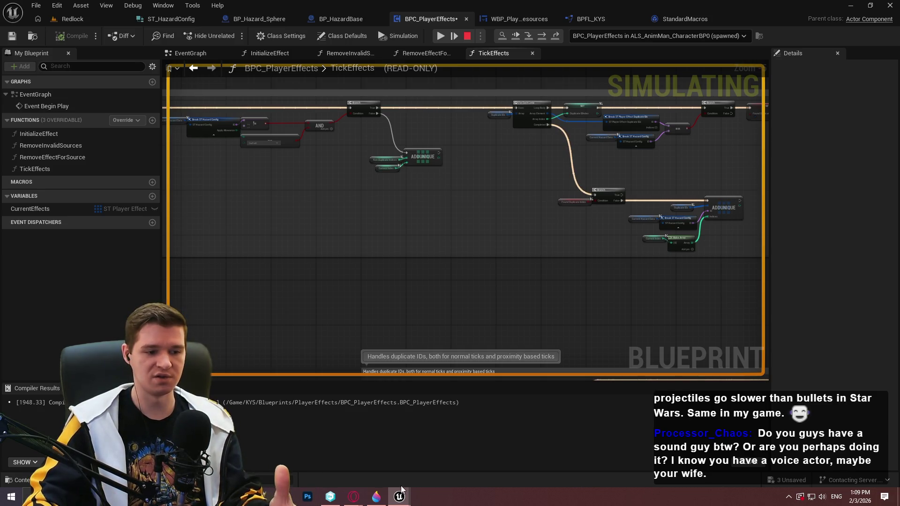
Step: Bring up the red-annotated ADDUNIQUE screenshot in Paint 3D
click(375, 498)
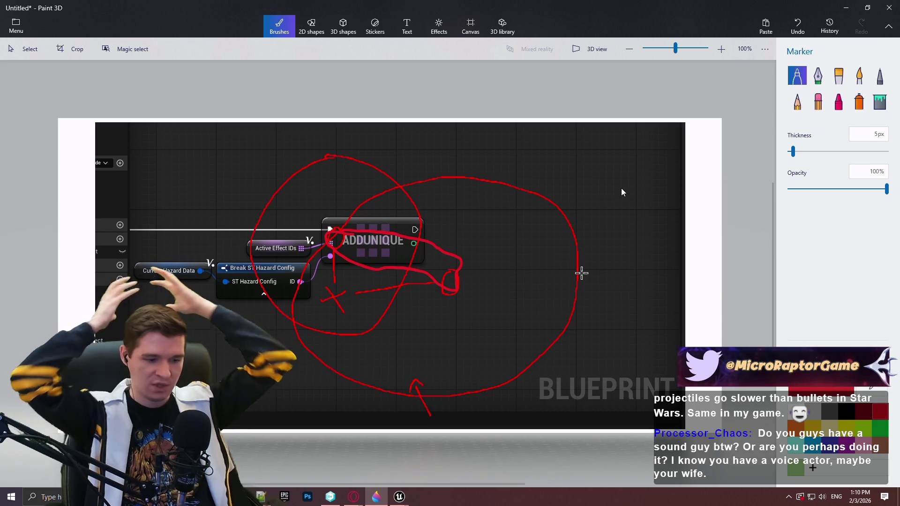
Step: Minimize Paint 3D to get back to the Unreal TickEffects graph
click(846, 7)
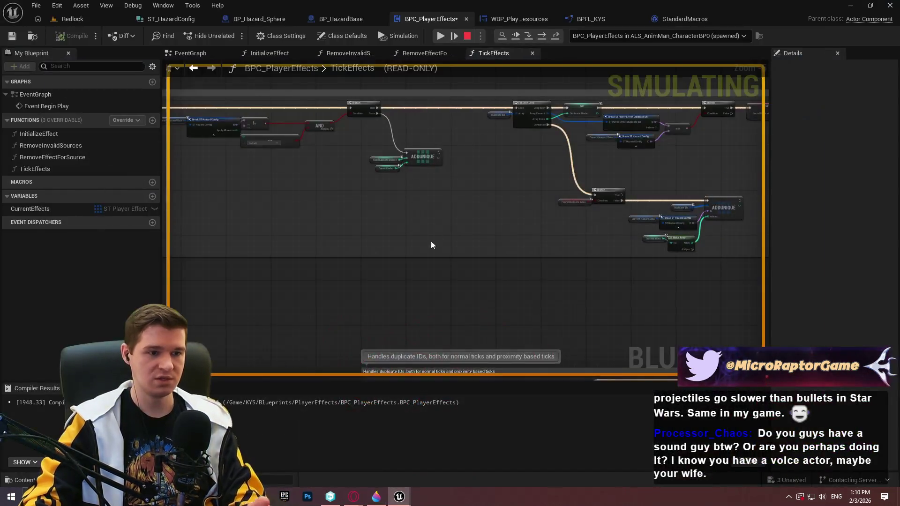
Step: Close the running Redlock game preview window
click(99, 15)
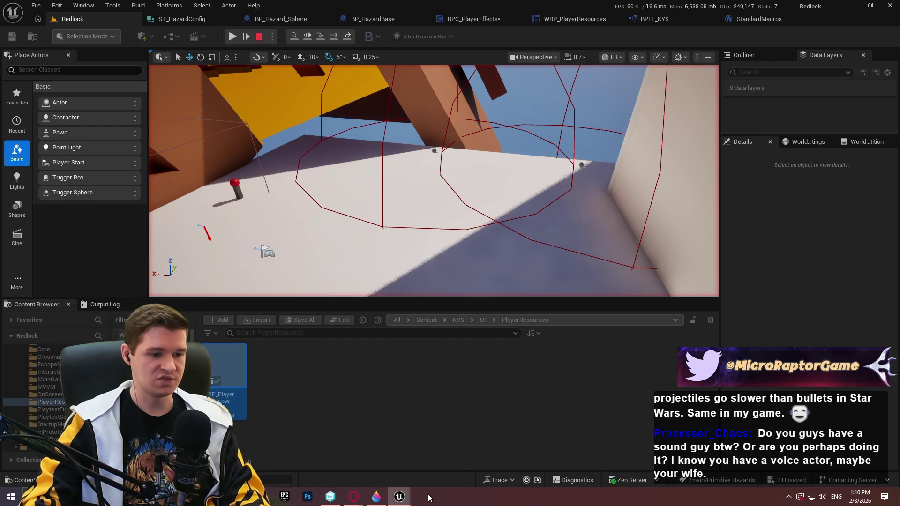
click(449, 462)
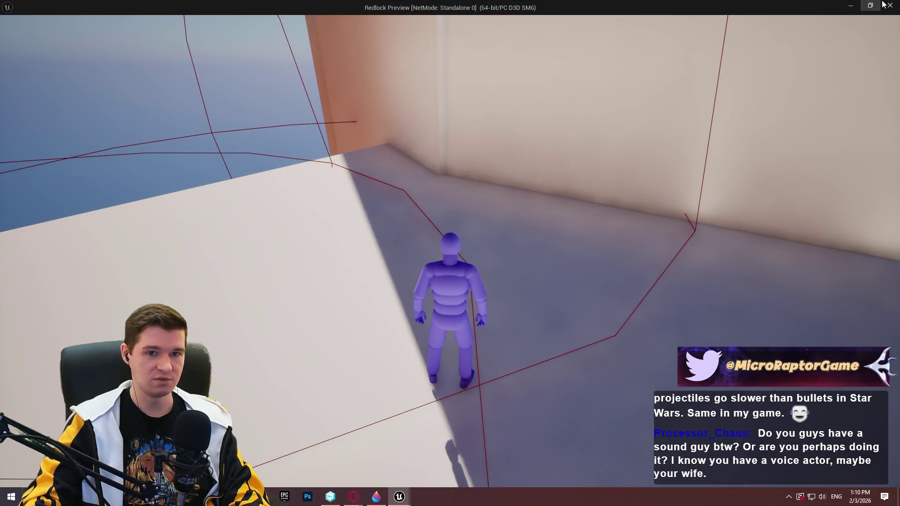
click(889, 5)
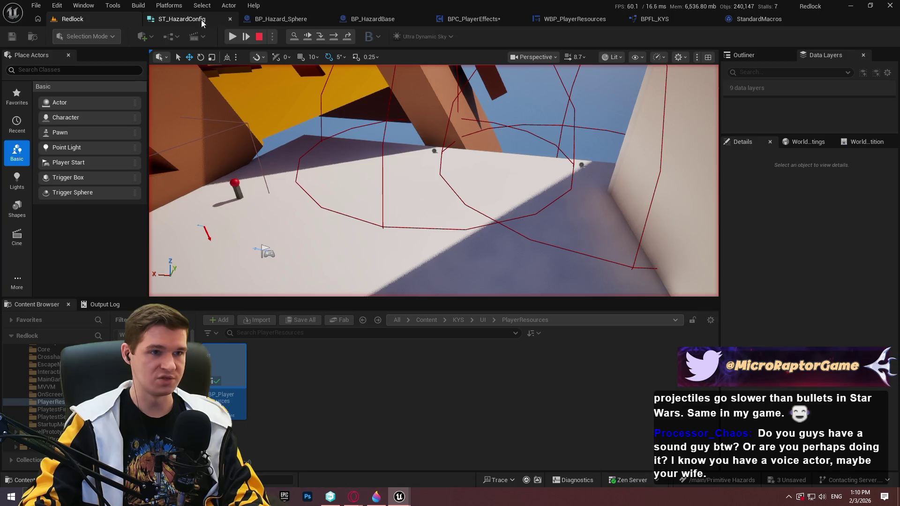
Step: Zoom the TickEffects graph to the SET nodes to read the Ablative Damage to Apply value
click(445, 19)
scroll(520, 244, down, 2)
scroll(606, 201, up, 4)
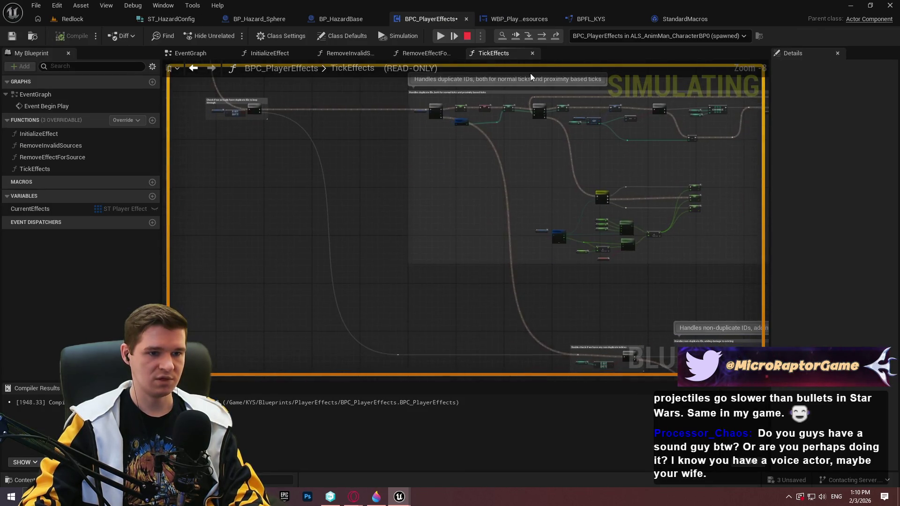
scroll(607, 200, up, 3)
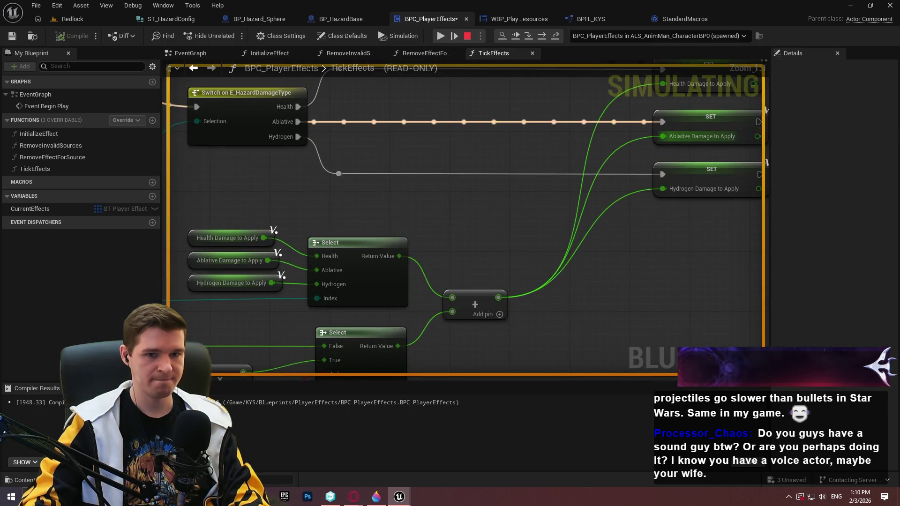
scroll(446, 139, up, 2)
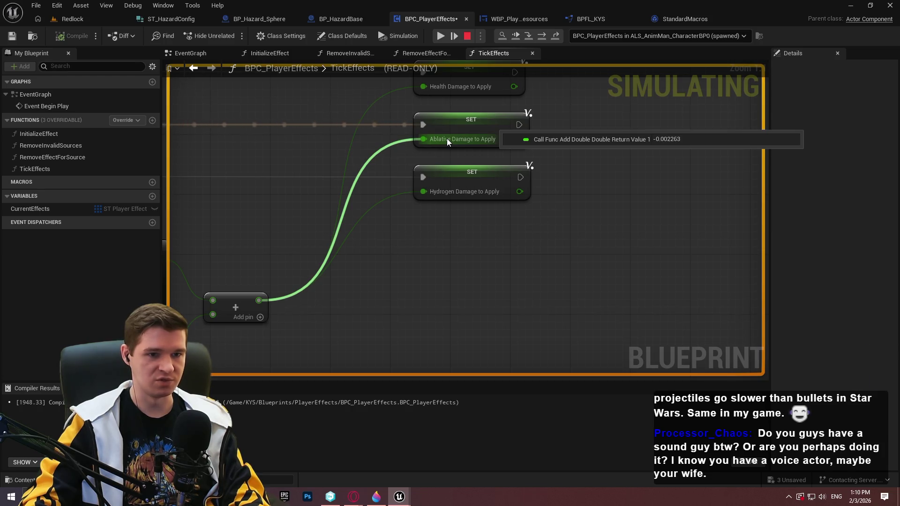
key(alt+Tab)
Step: Add '-.00263 per tick' below the duplicated-IDs note in Notepad++, then return to Unreal
key(Return)
key(Return)
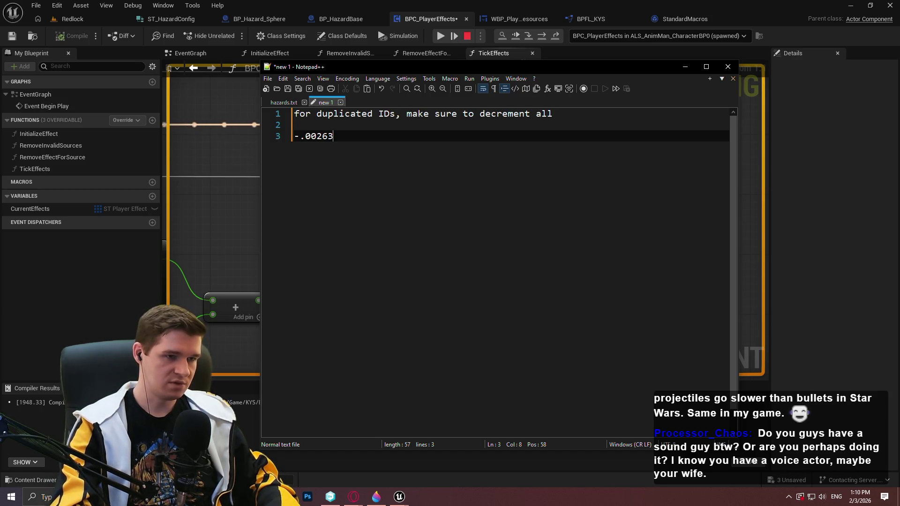
text(per tick)
key(Return)
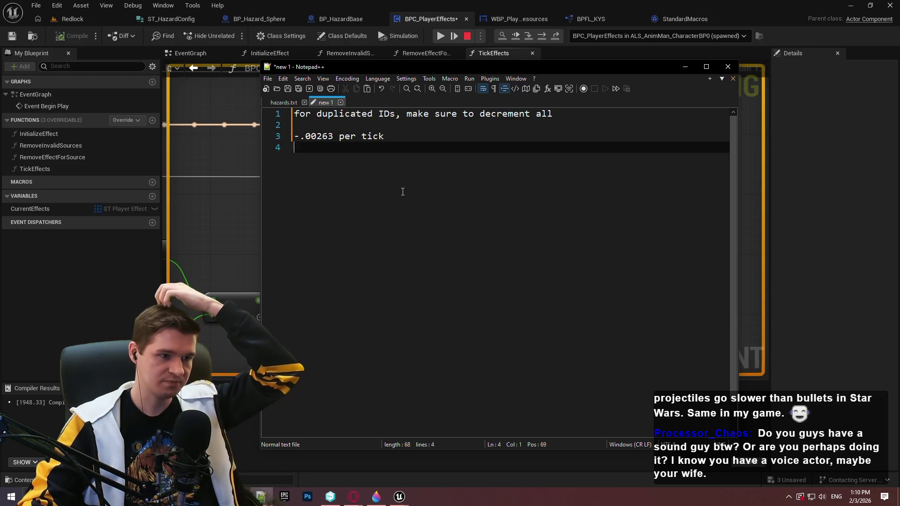
click(811, 195)
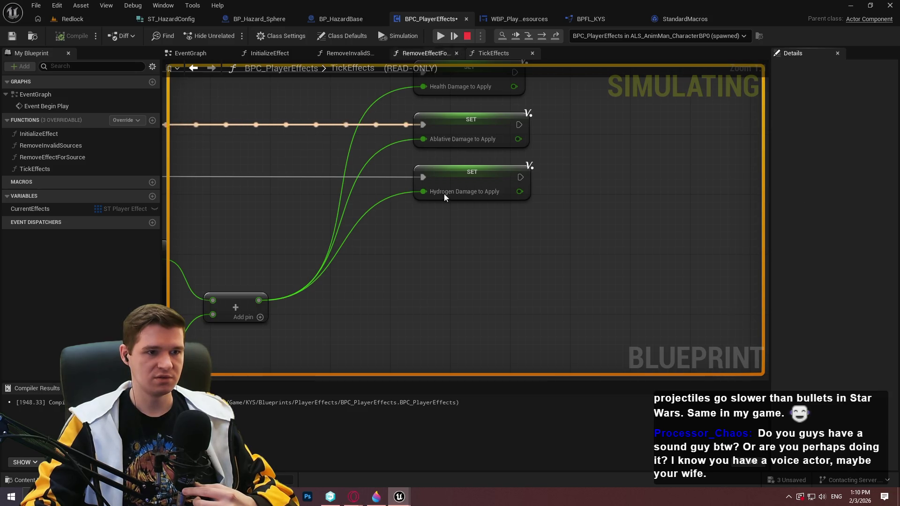
Step: Remove the breakpoint from the ablative-check Branch and resume the simulation with F8
scroll(451, 193, down, 10)
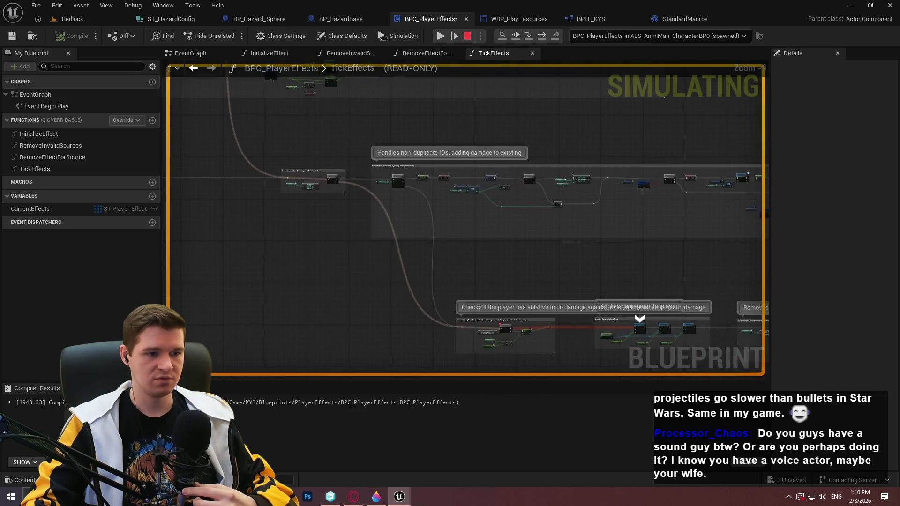
scroll(506, 328, up, 10)
right_click(399, 170)
click(436, 245)
key(F8)
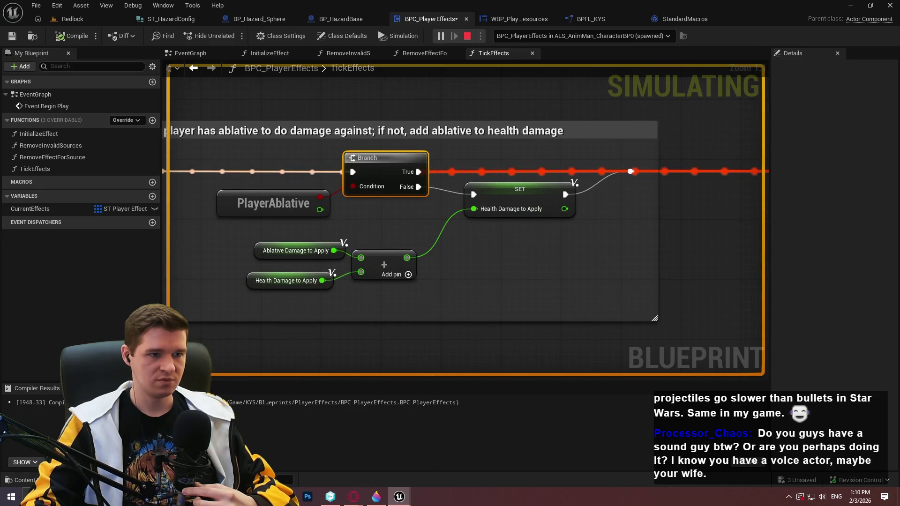
Step: Check Ablative dropping in the game preview, close it, and return to the Redlock level editor
mouse_move(409, 501)
click(466, 456)
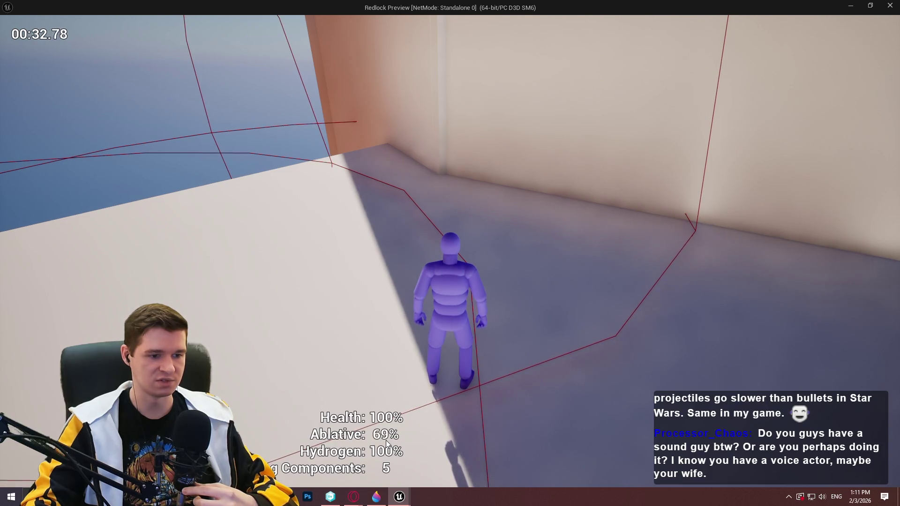
click(889, 5)
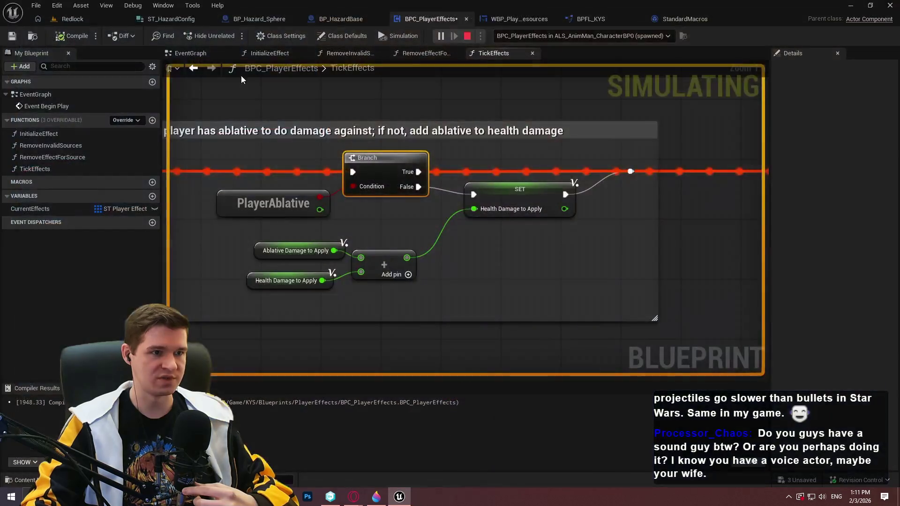
click(74, 20)
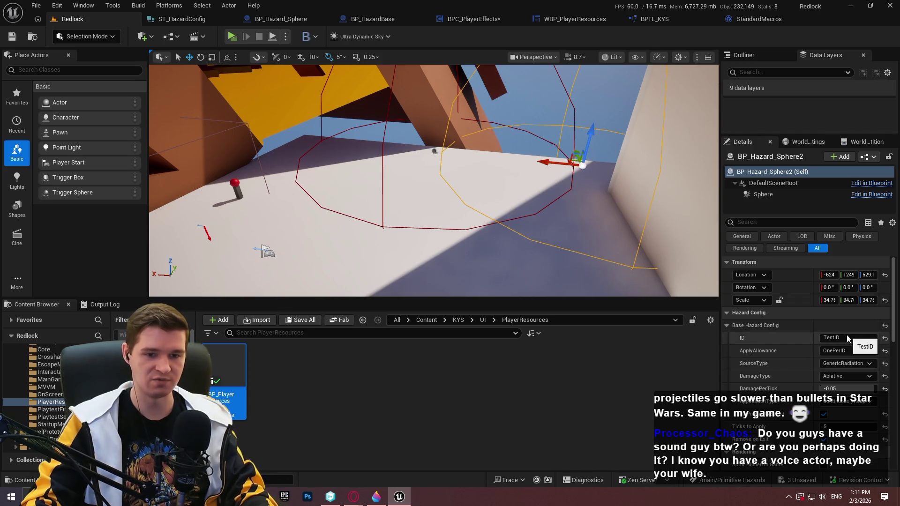
Step: Clear BP_Hazard_Sphere2's TestID and play-test, running forward until Ablative drains to 91%
click(847, 339)
key(BackSpace)
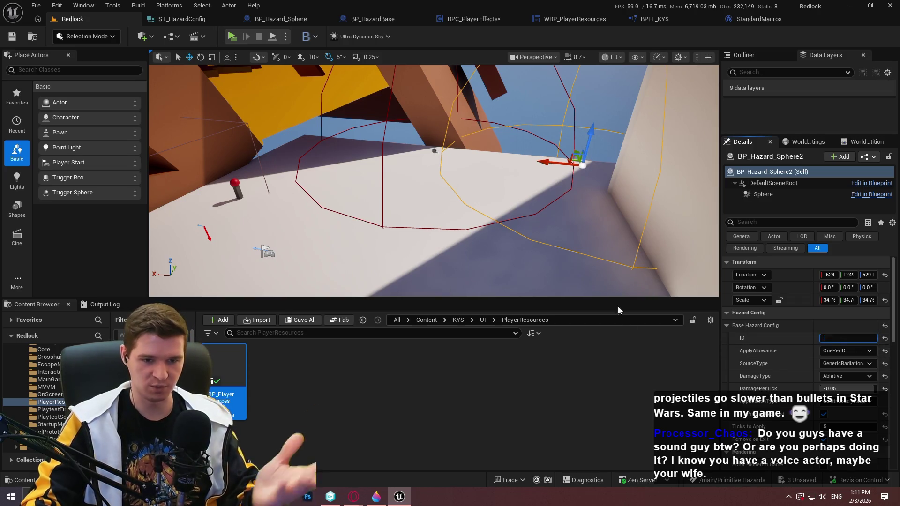
click(434, 151)
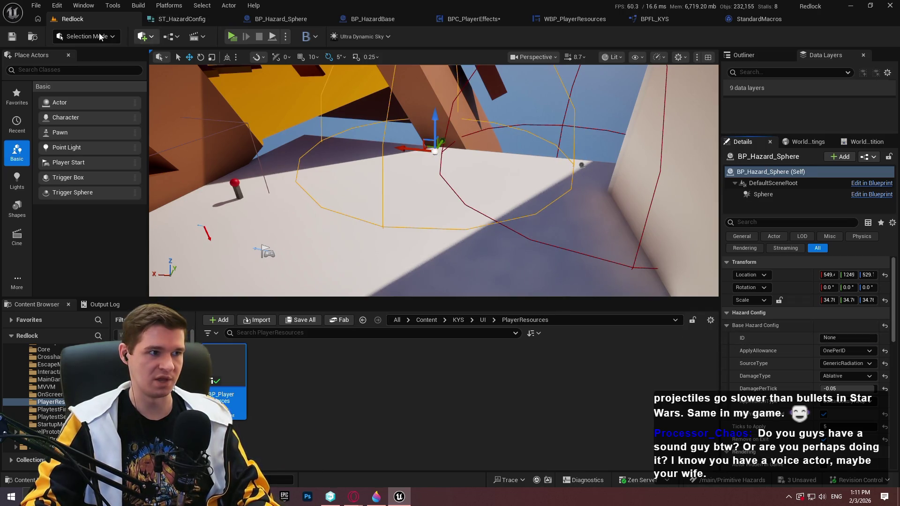
key(alt+p)
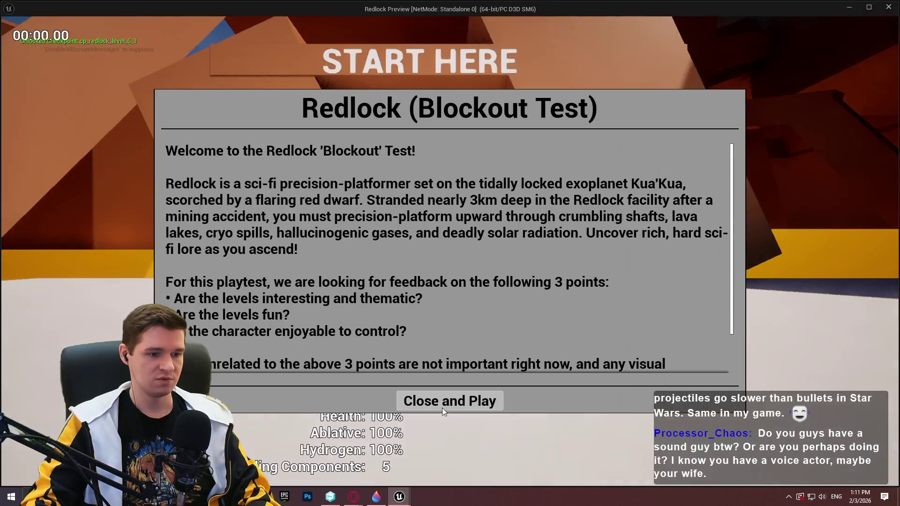
click(445, 401)
key(w)
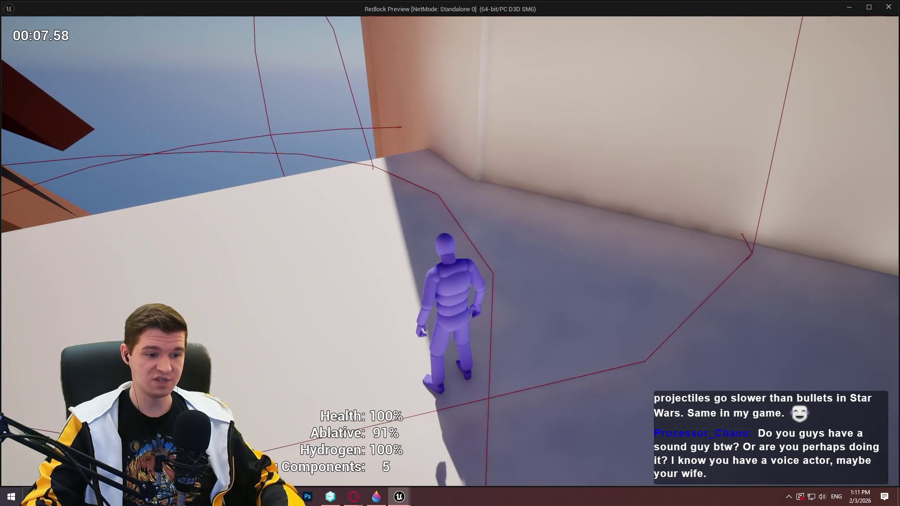
Step: Return to the BPC_PlayerEffects TickEffects graph and bring up the ablative Branch node's options
key(super)
click(599, 60)
click(461, 19)
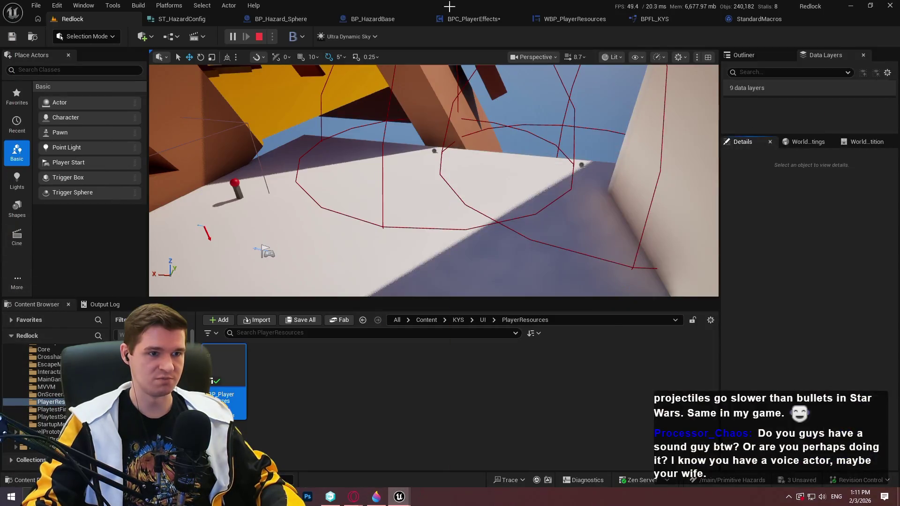
click(474, 19)
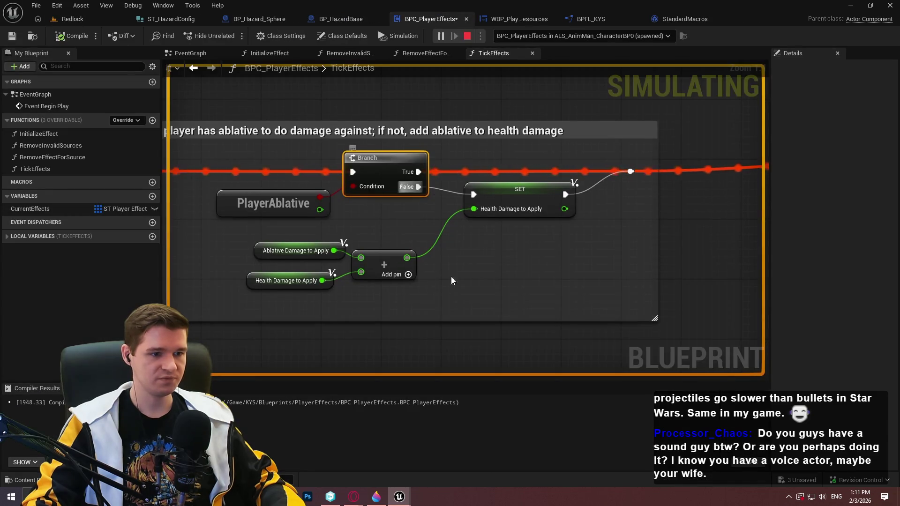
right_click(383, 165)
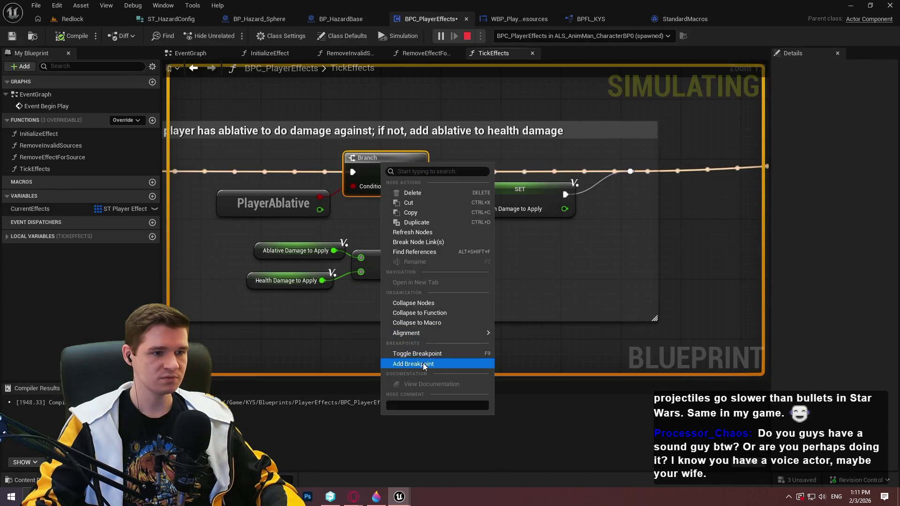
Step: Put a breakpoint on the ablative Branch node and step through TickEffects execution with F11
click(412, 363)
scroll(550, 197, down, 3)
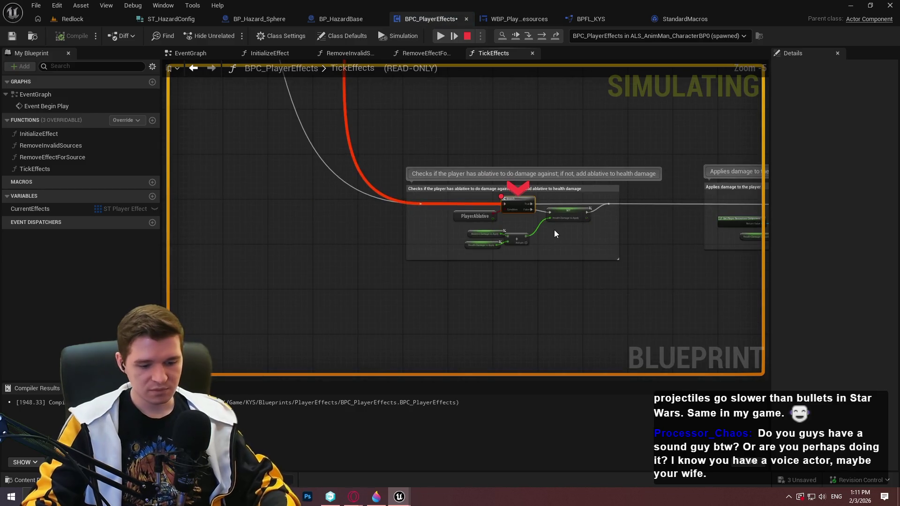
key(F11)
key(F11)
key(F11)
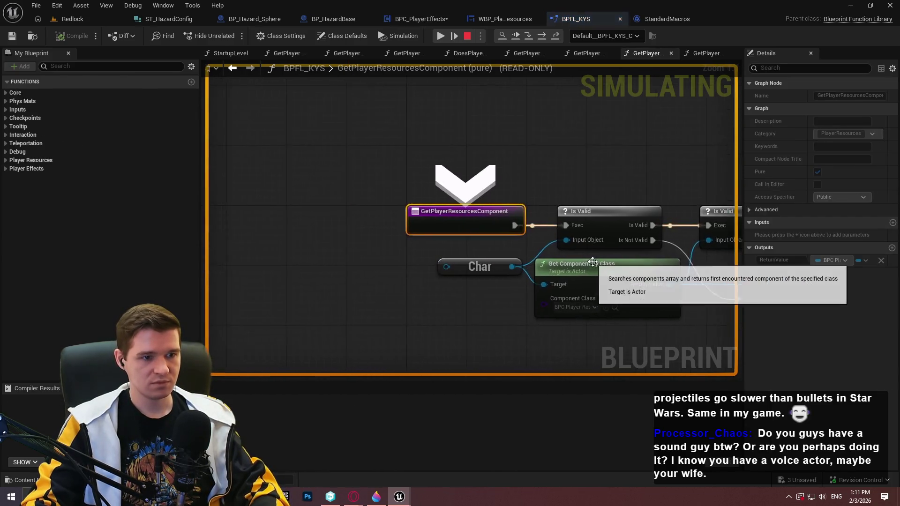
key(F11)
key(F11)
key(F11)
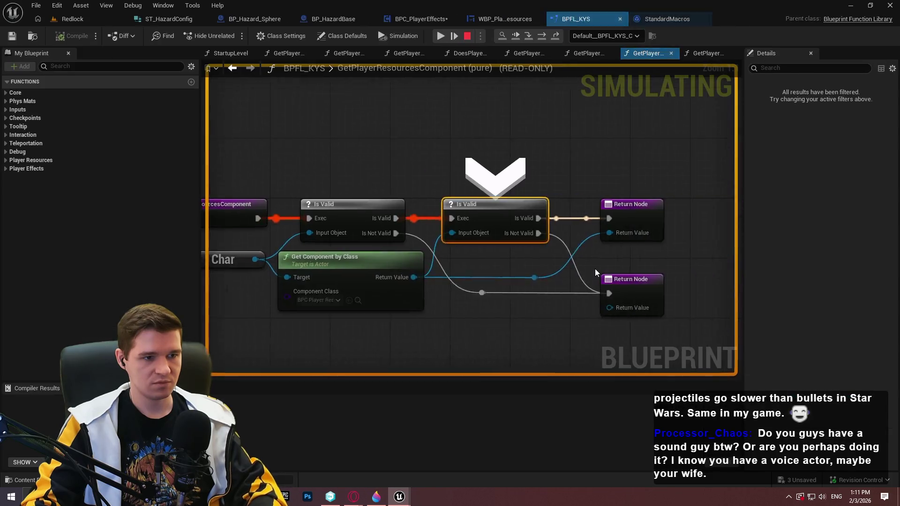
key(F11)
key(F11)
key(F11)
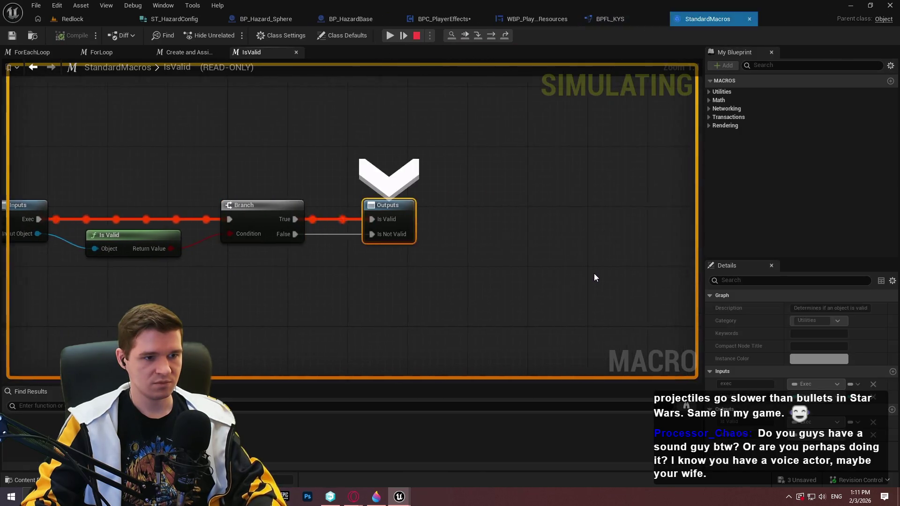
key(F11)
key(F11)
key(F11)
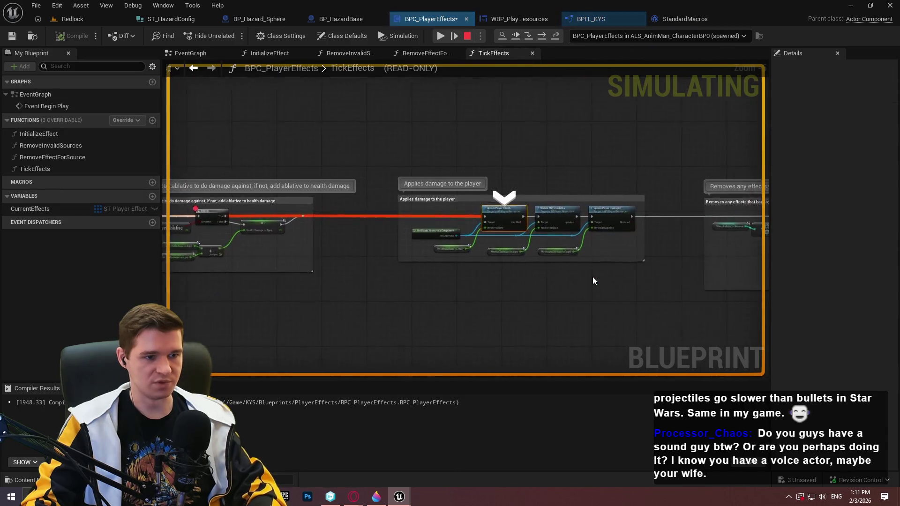
key(F11)
key(F11)
key(F11)
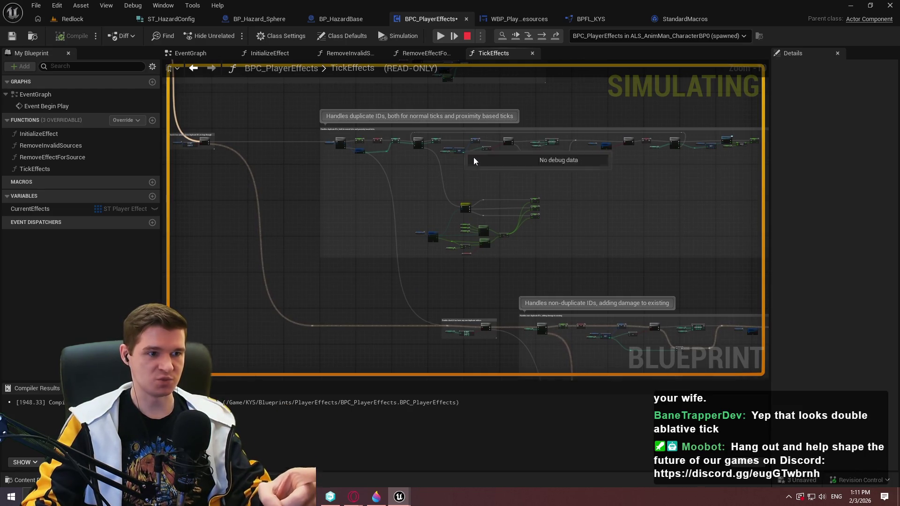
key(F11)
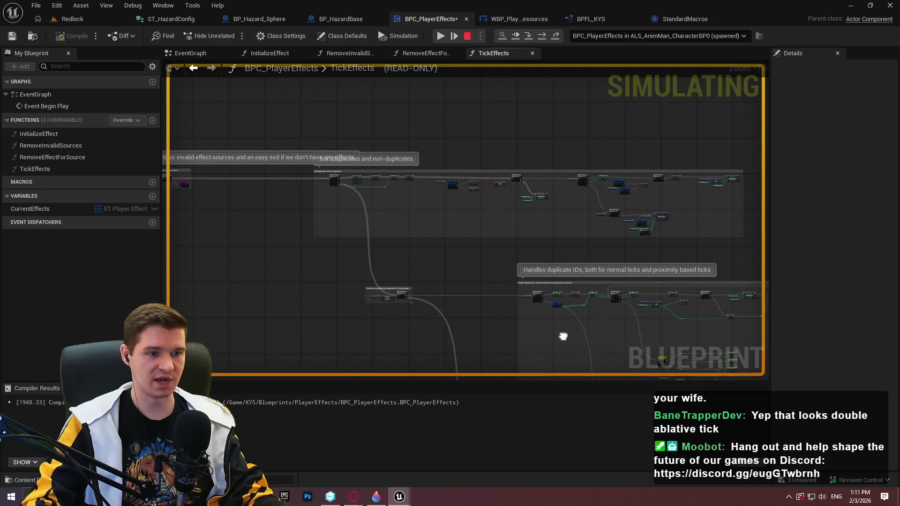
Step: Zoom into the Branch and PlayerAblative nodes and read Ablative Damage to Apply as -0.005582
scroll(490, 233, up, 2)
scroll(490, 229, up, 4)
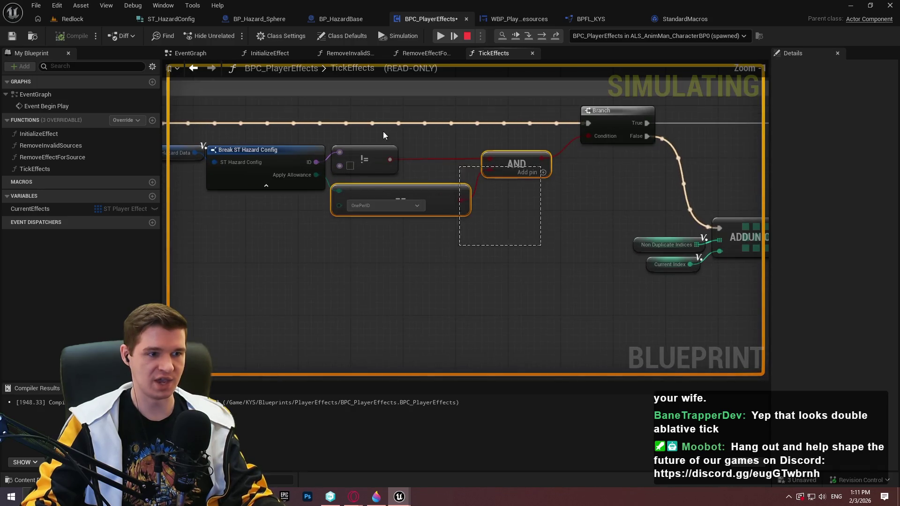
scroll(490, 266, down, 5)
scroll(468, 244, up, 2)
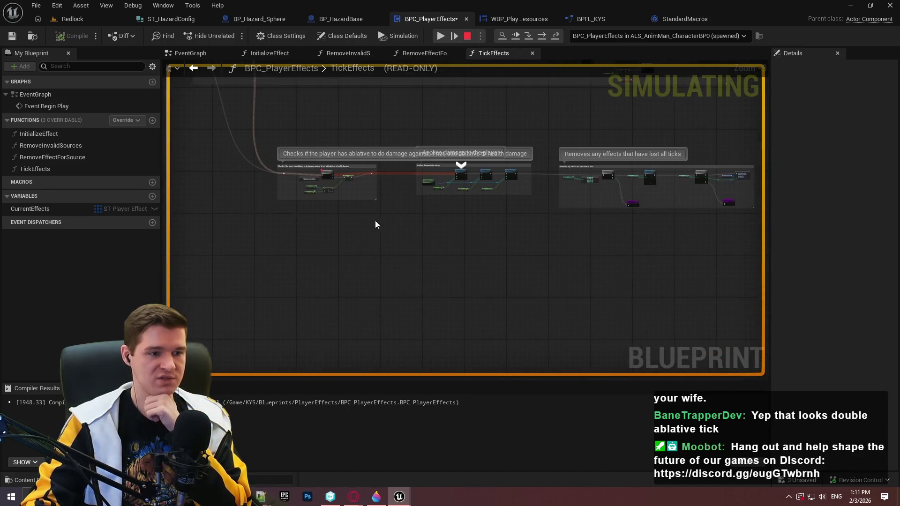
scroll(319, 237, up, 5)
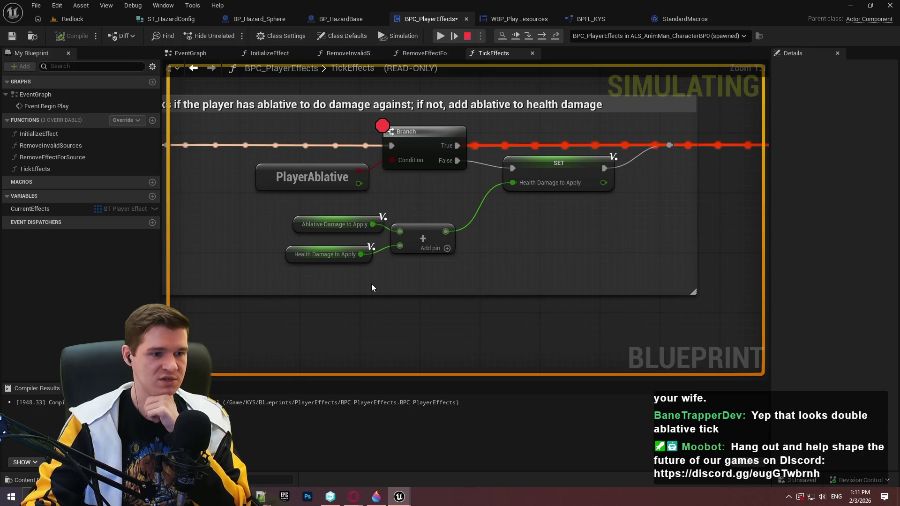
mouse_move(338, 257)
mouse_move(359, 227)
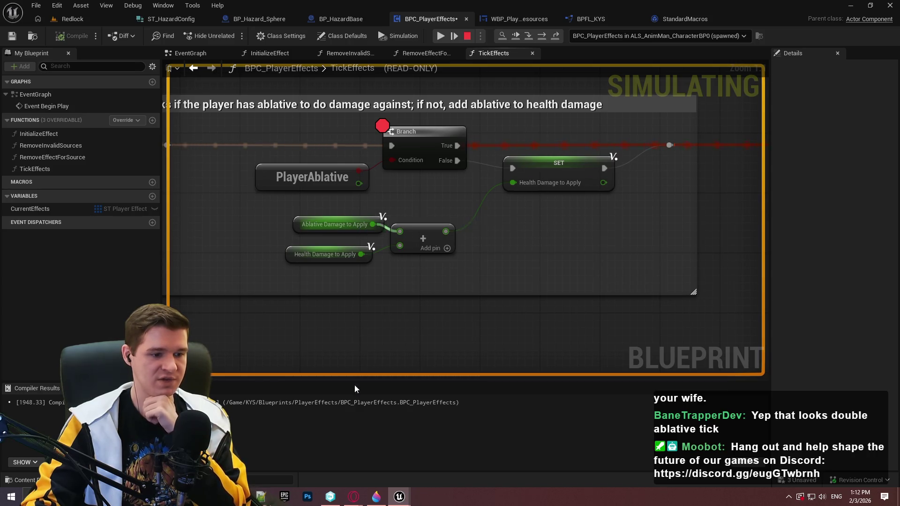
click(261, 497)
Step: Record the ablative damage value in the Notepad++ note
text(-.00558)
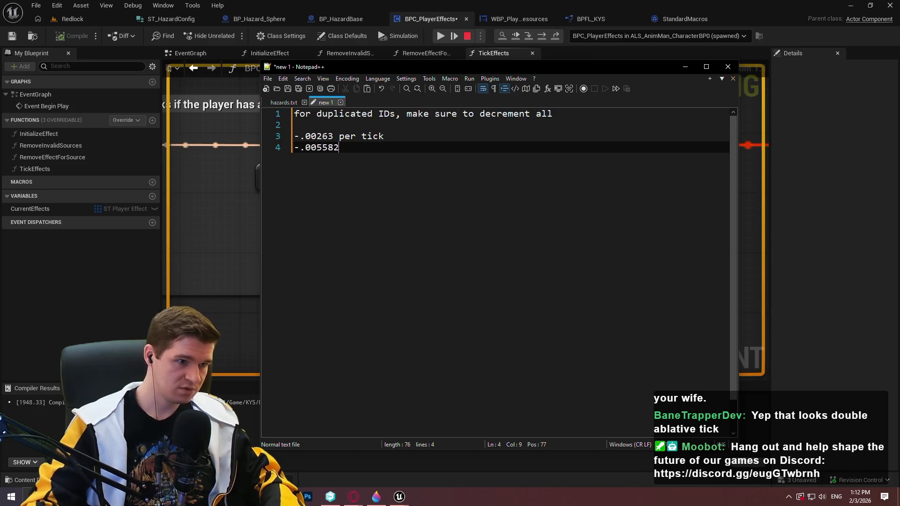
text(2)
key(alt+Tab)
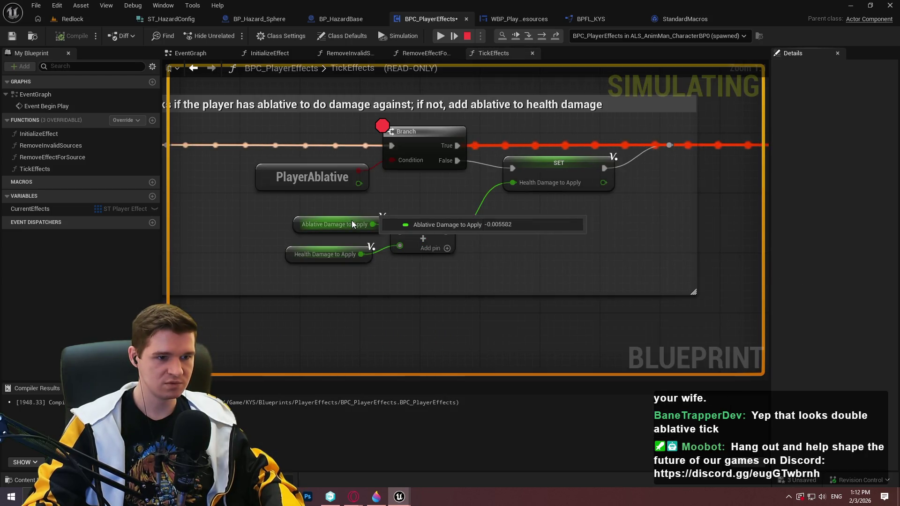
key(alt+Tab)
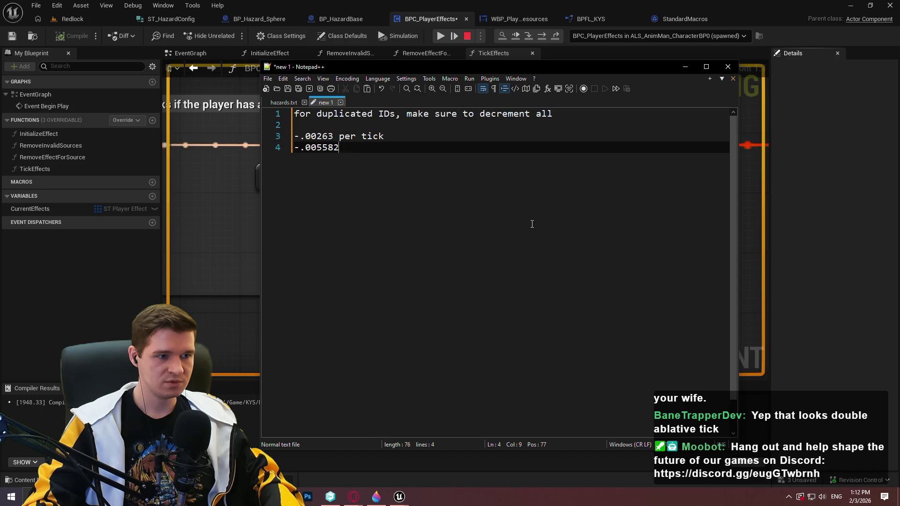
Step: Close the running game window to end play and return to the TickEffects graph
key(alt+Tab)
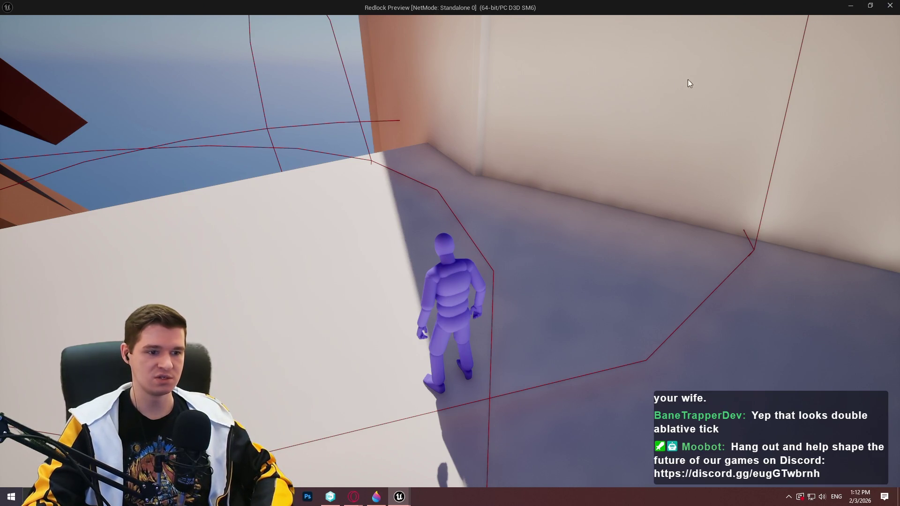
click(890, 7)
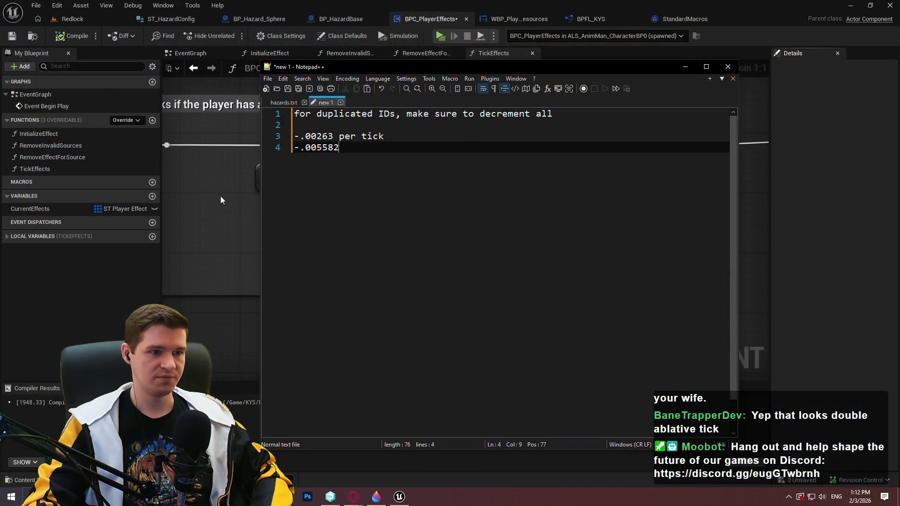
click(221, 237)
scroll(339, 187, down, 5)
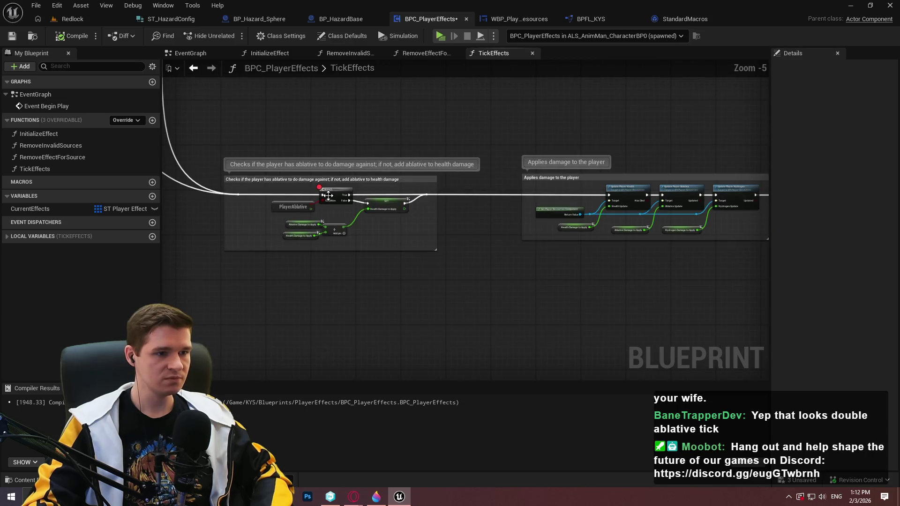
Step: Remove the breakpoint from the ablative Branch node and save BPC_PlayerEffects
right_click(327, 195)
click(364, 395)
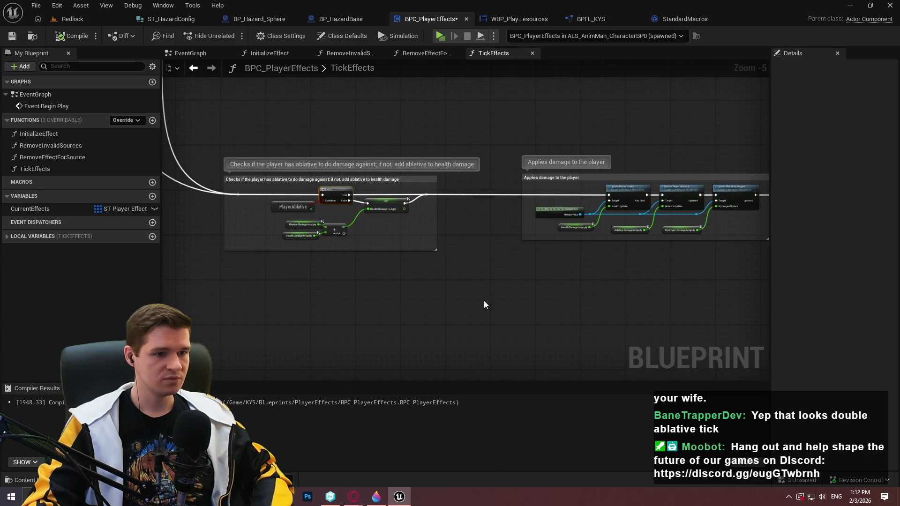
scroll(478, 243, down, 7)
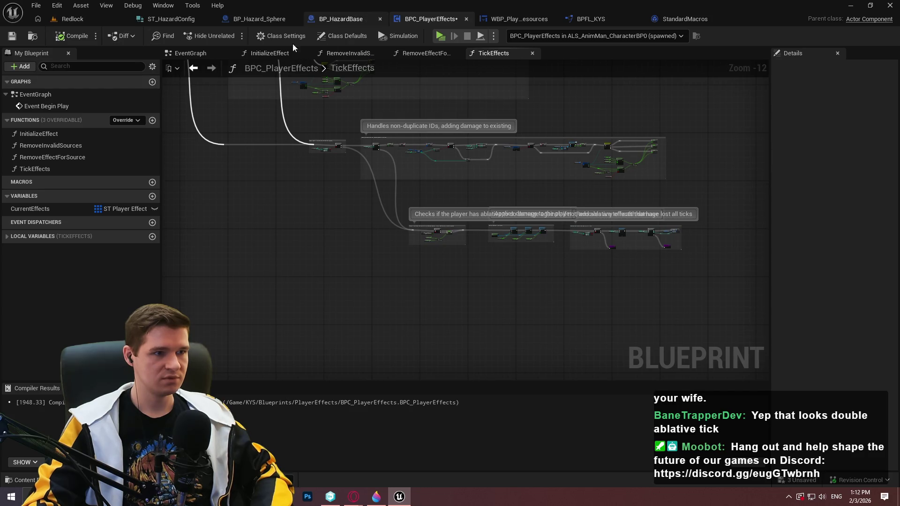
click(11, 36)
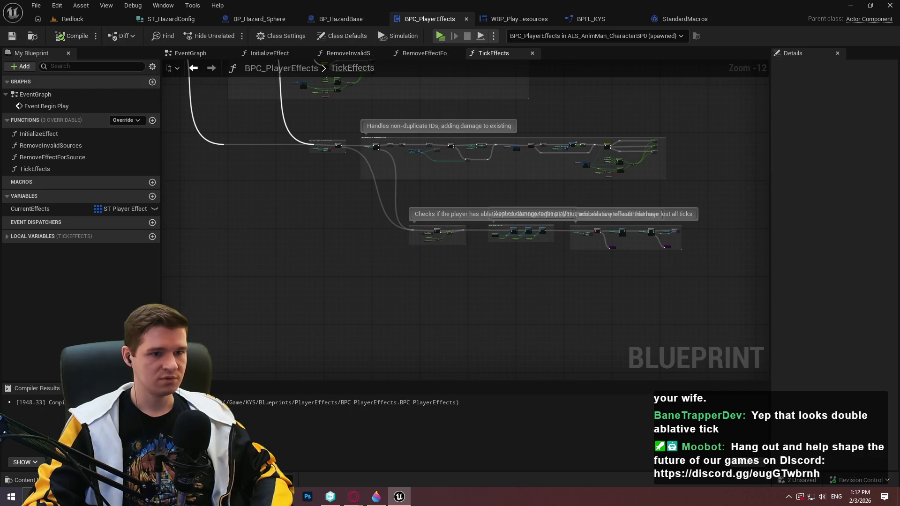
Step: Pan and zoom around TickEffects to review the duplicate-ID check and handling sections
scroll(600, 242, up, 6)
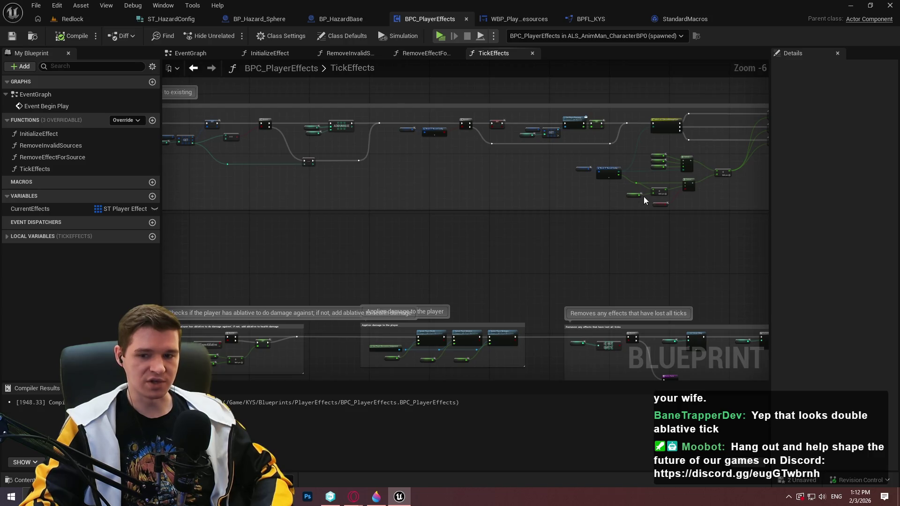
scroll(562, 210, down, 3)
scroll(460, 197, up, 3)
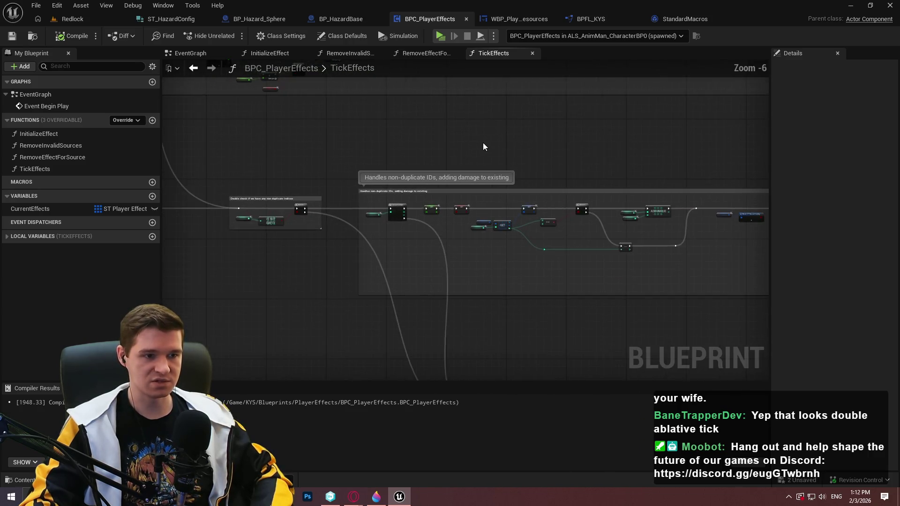
scroll(447, 235, up, 3)
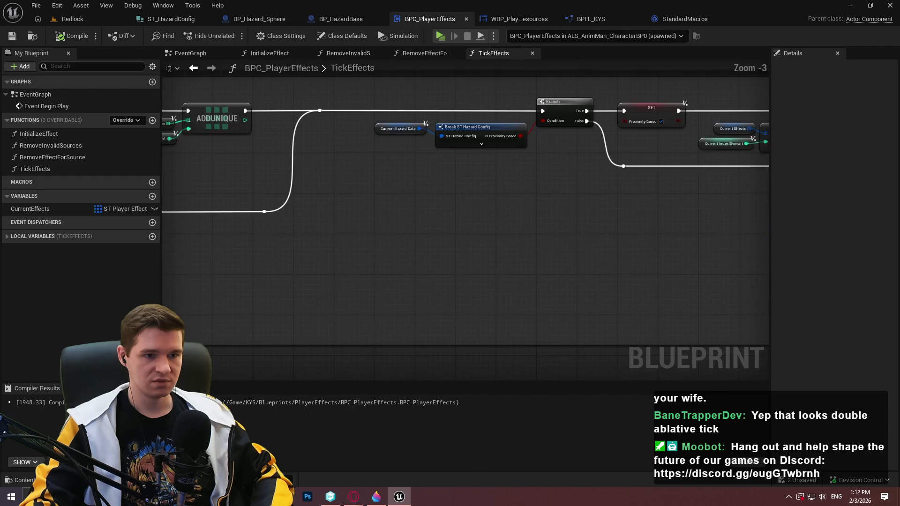
scroll(240, 205, down, 1)
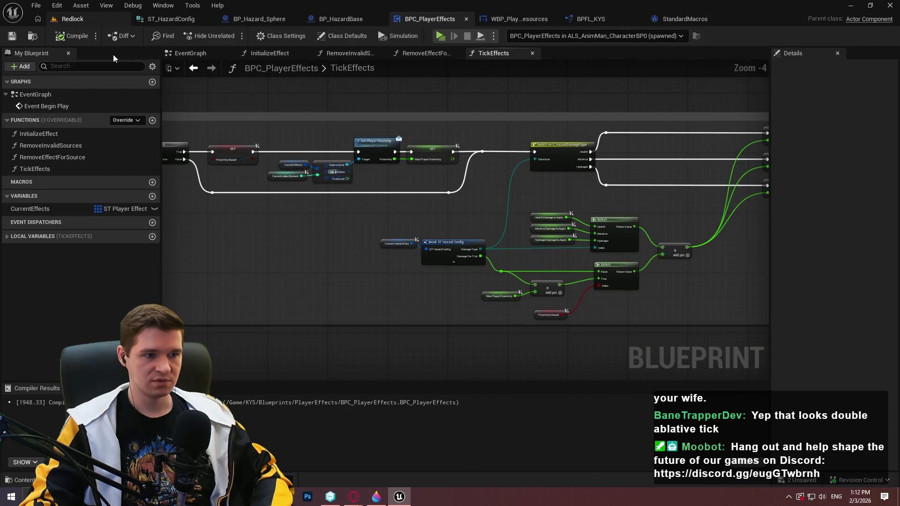
scroll(442, 171, up, 1)
scroll(444, 176, down, 2)
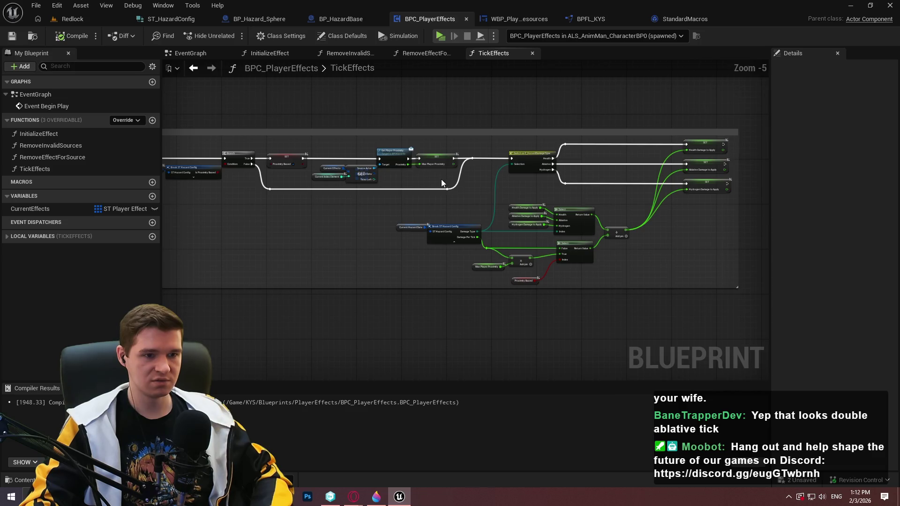
scroll(642, 271, down, 1)
scroll(580, 257, up, 1)
scroll(440, 259, up, 1)
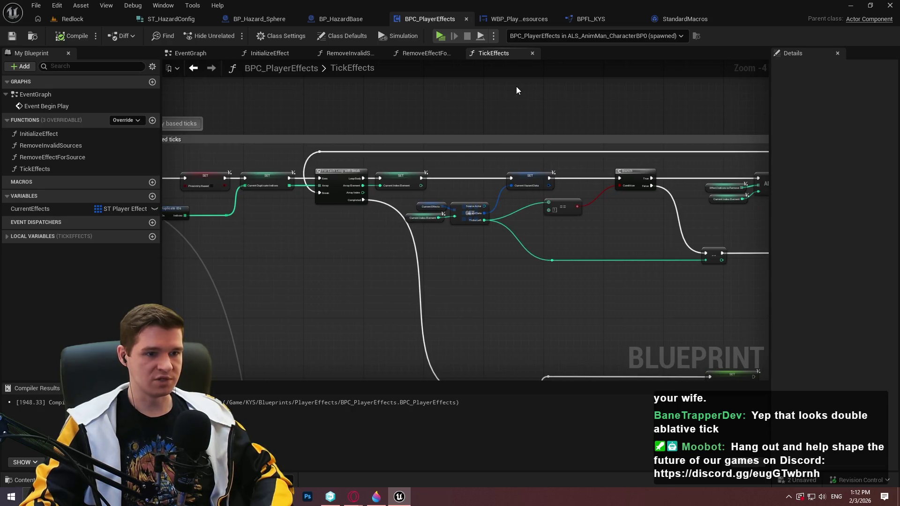
scroll(431, 226, up, 2)
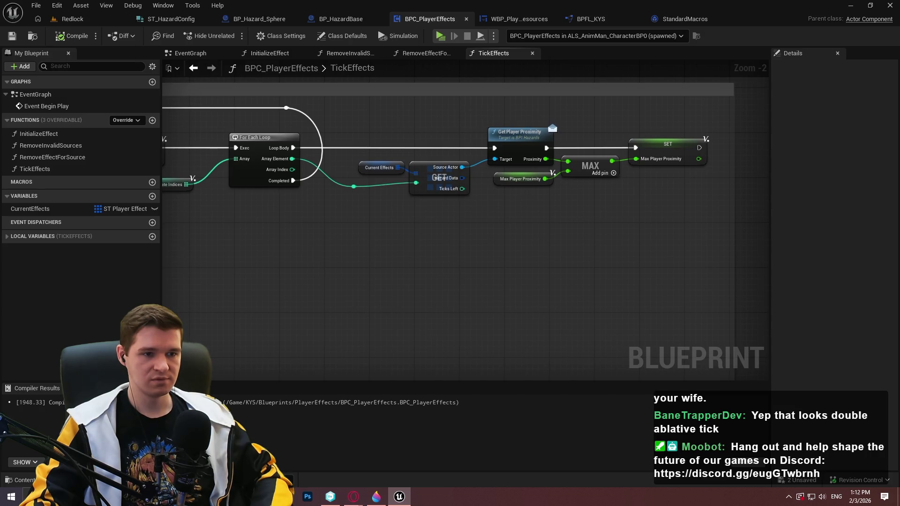
scroll(573, 333, down, 4)
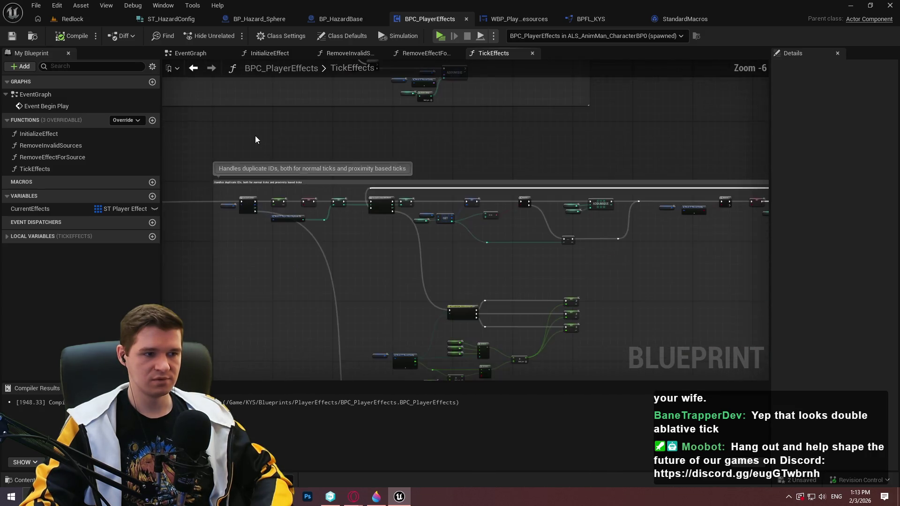
mouse_move(320, 280)
mouse_down()
mouse_move(301, 281)
mouse_move(625, 161)
mouse_up()
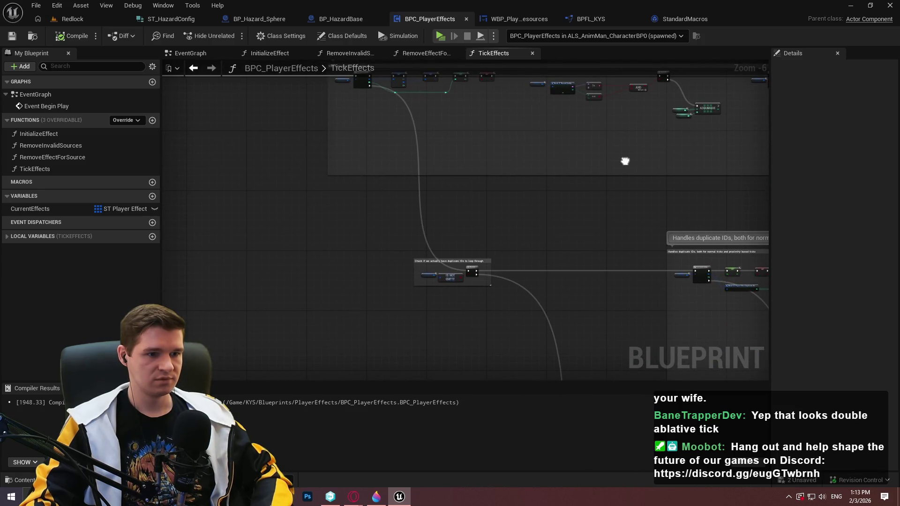
mouse_move(625, 162)
mouse_down()
mouse_move(434, 77)
mouse_move(435, 68)
mouse_up()
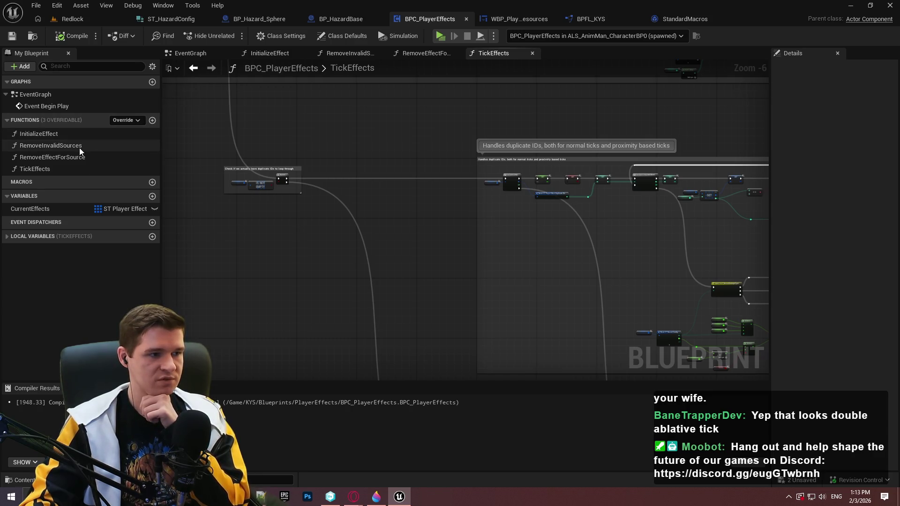
Step: Set the hazard sphere to OneShot, Ticks to Apply 50, DamagePerTick -0.01, then play-test it
click(95, 21)
click(831, 405)
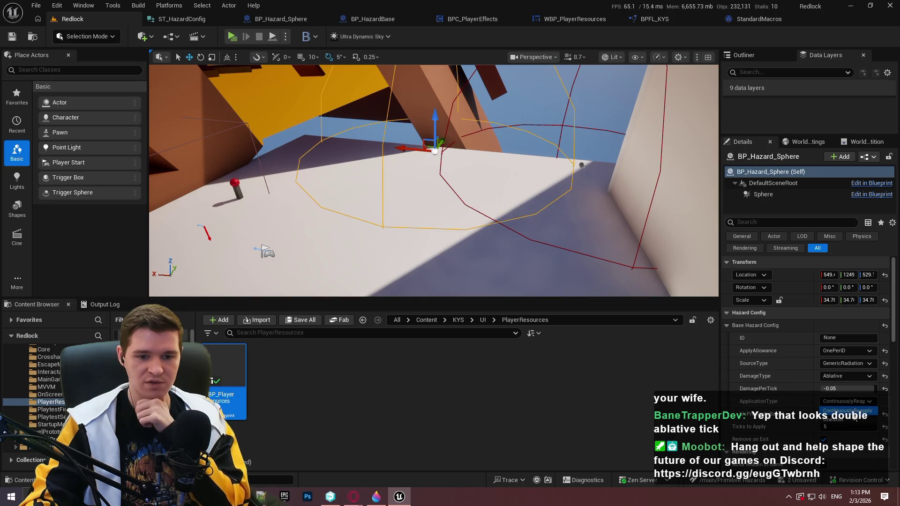
click(832, 408)
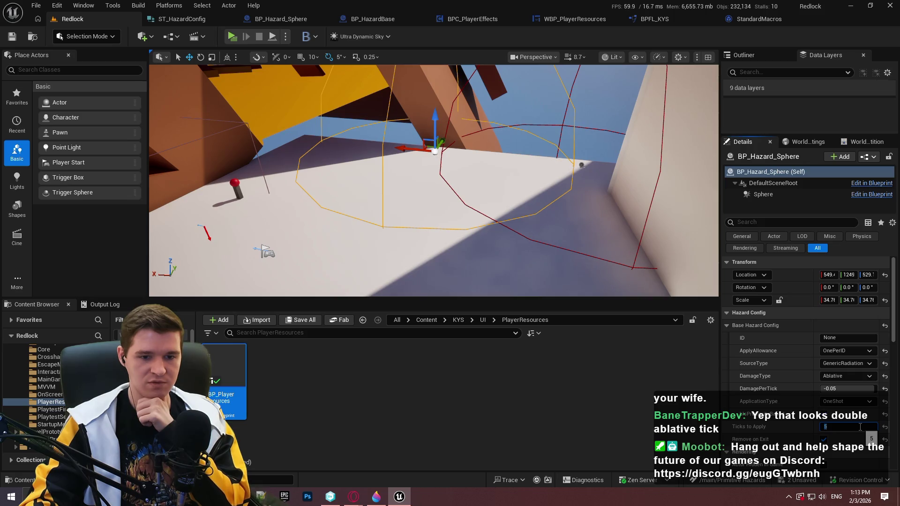
text(50)
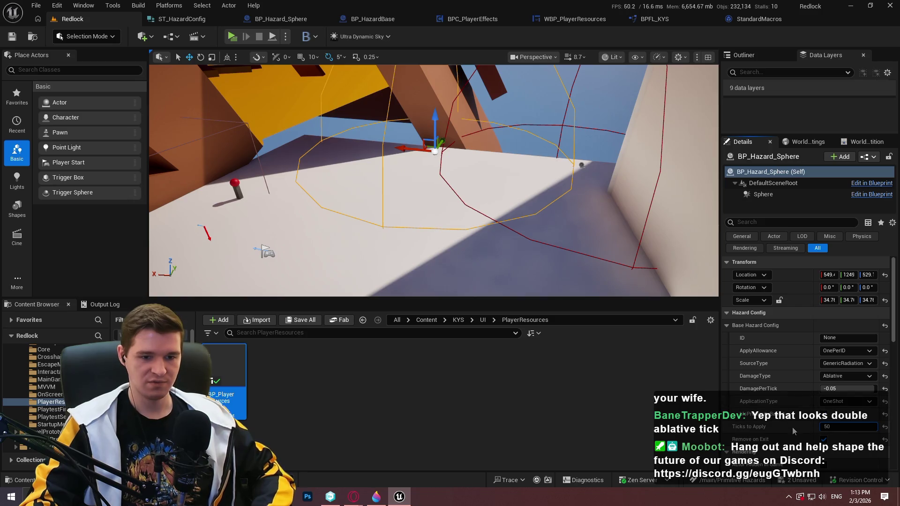
click(837, 391)
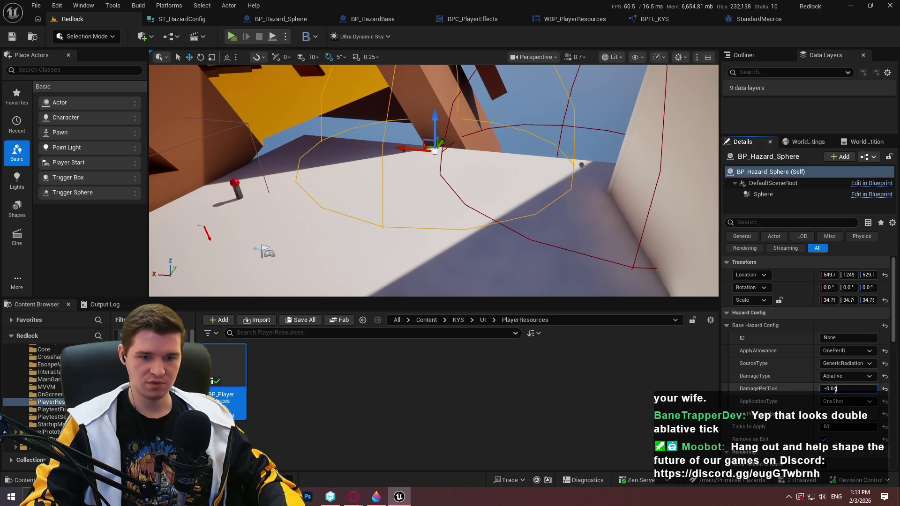
key(BackSpace)
text(1)
key(Return)
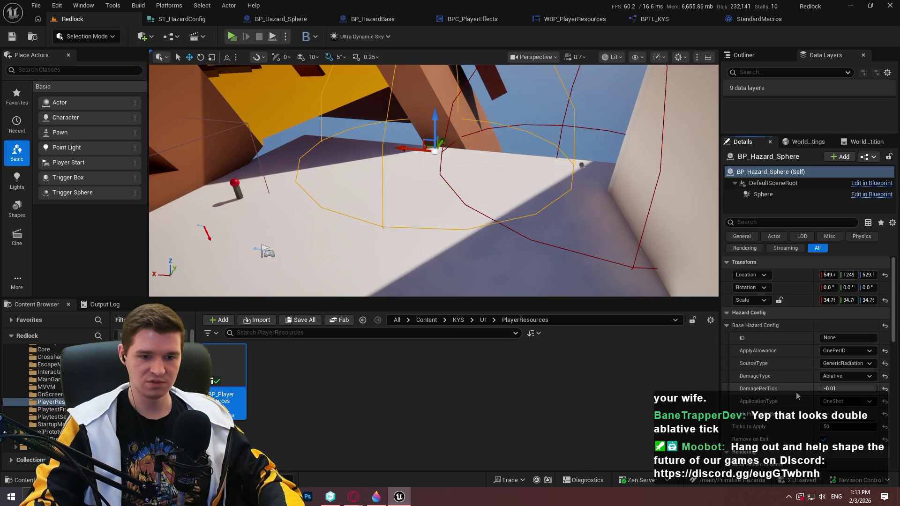
key(alt+p)
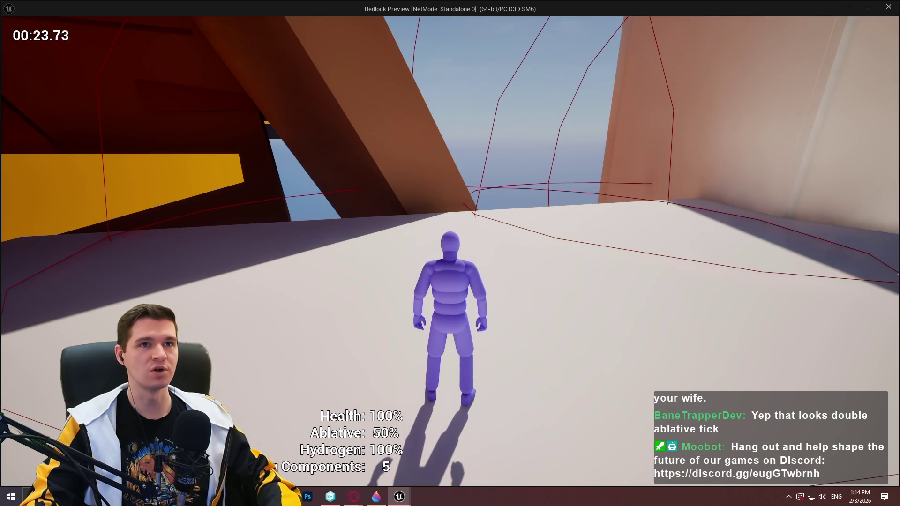
key(Escape)
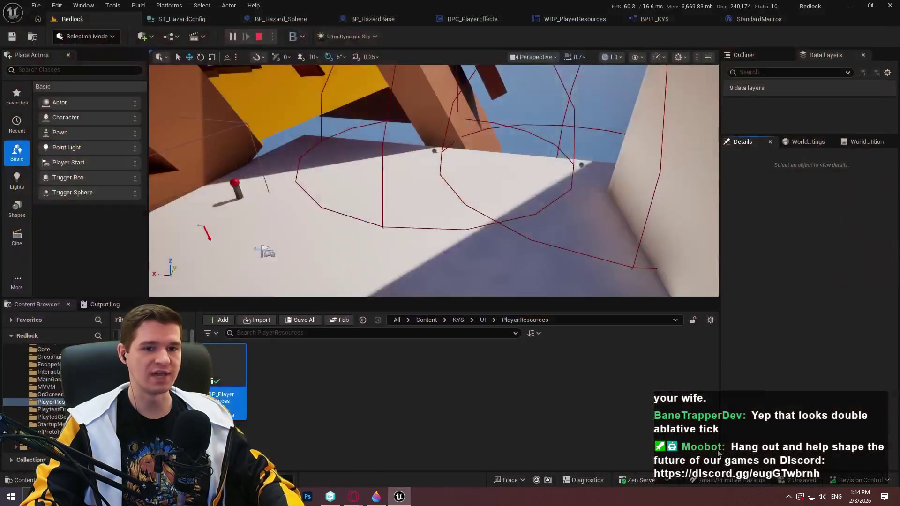
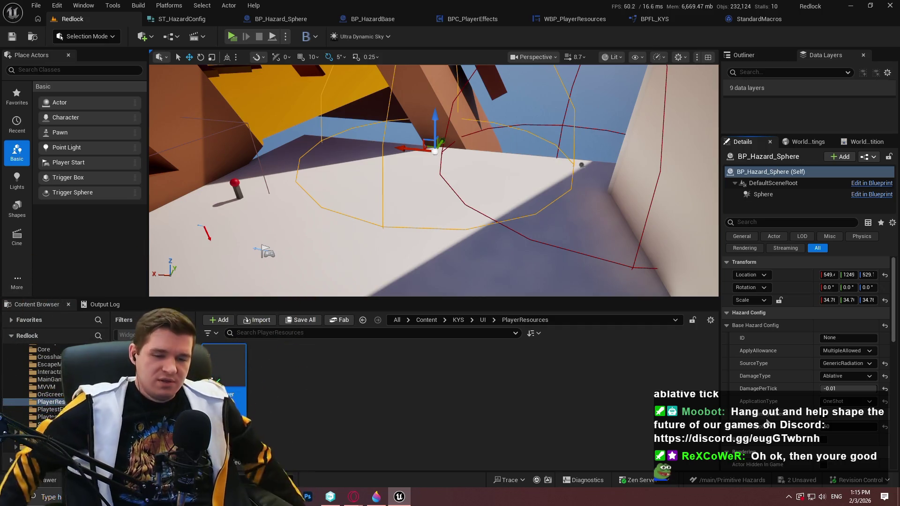
Step: Set Hazard Config DamagePerTick to -0.002, then launch a standalone preview and run into the sphere
click(837, 389)
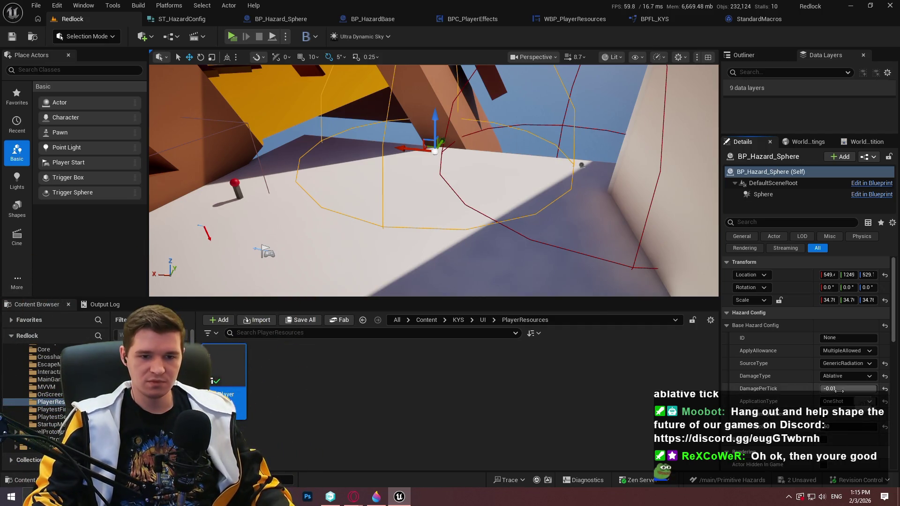
key(BackSpace)
text(3)
key(Return)
click(835, 389)
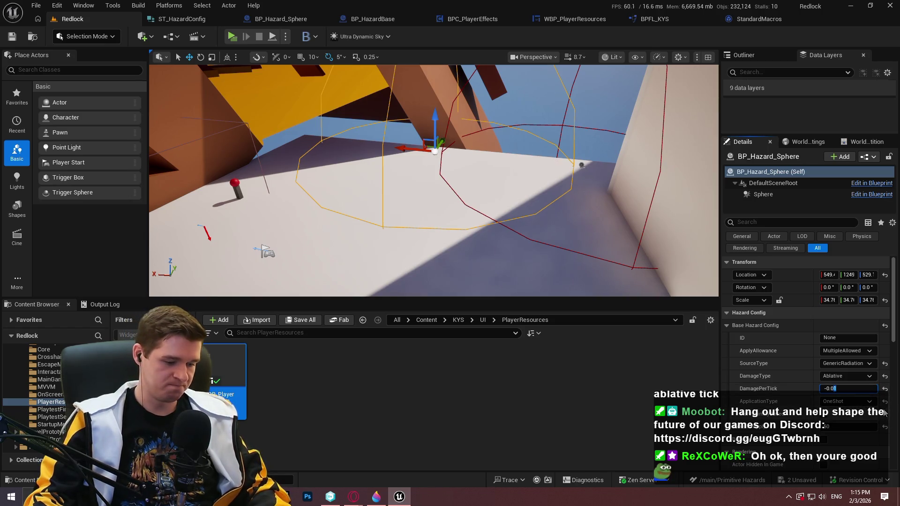
text(2)
key(Return)
click(234, 37)
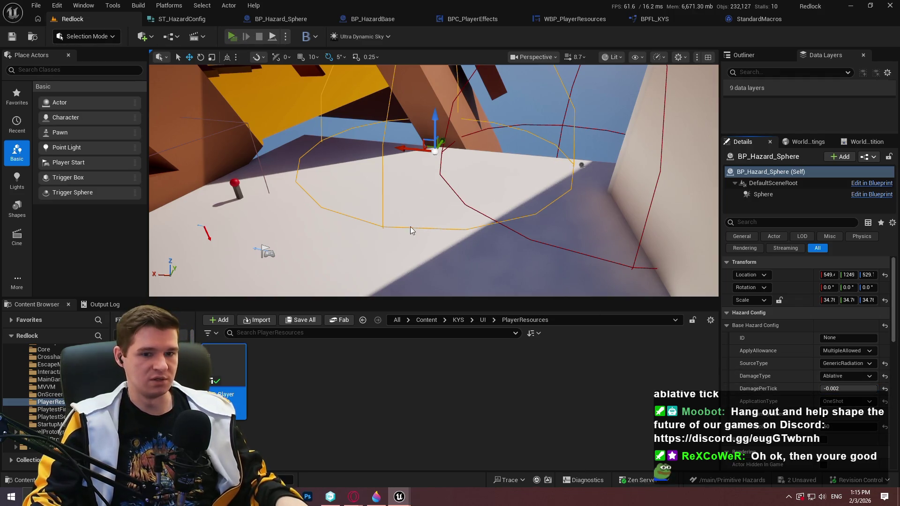
key(w)
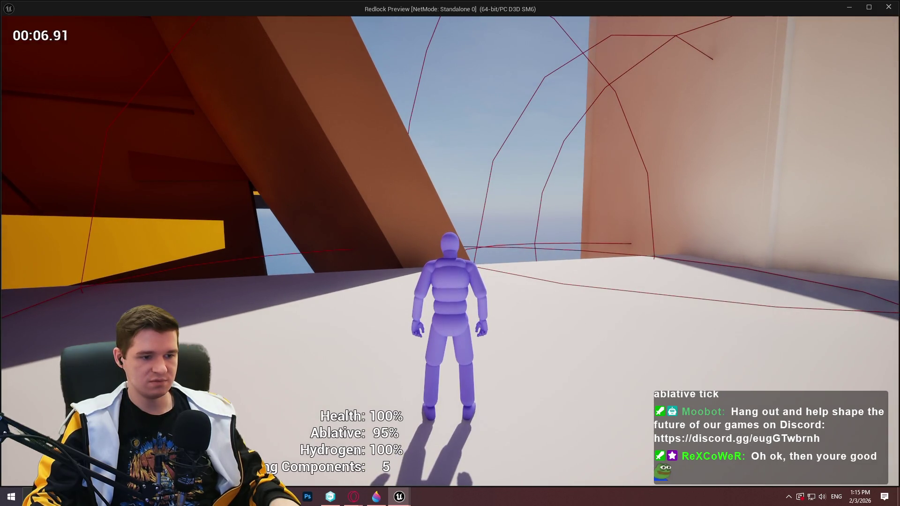
Step: Keep the character in the hazard until Ablative reaches 90% with Health at 100%, then exit
key(w)
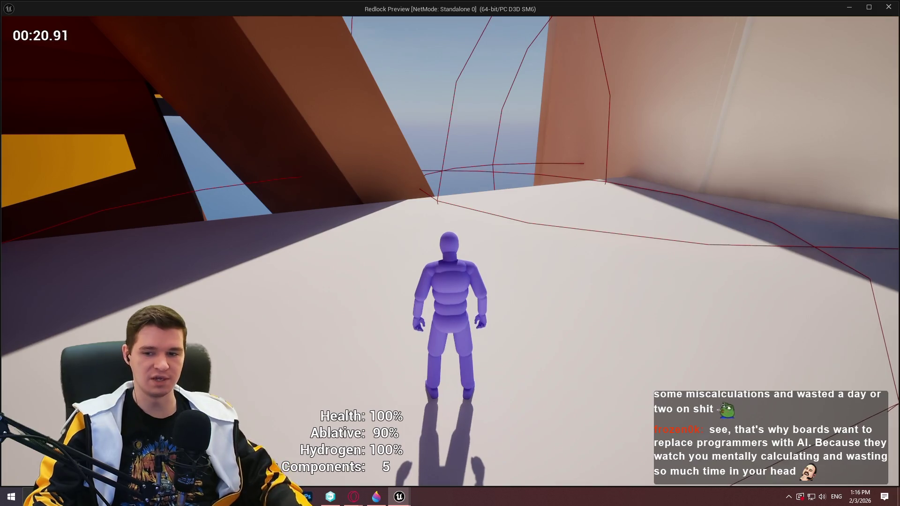
key(Escape)
Step: Change DamagePerTick to -0.01
click(823, 388)
text(-0.0)
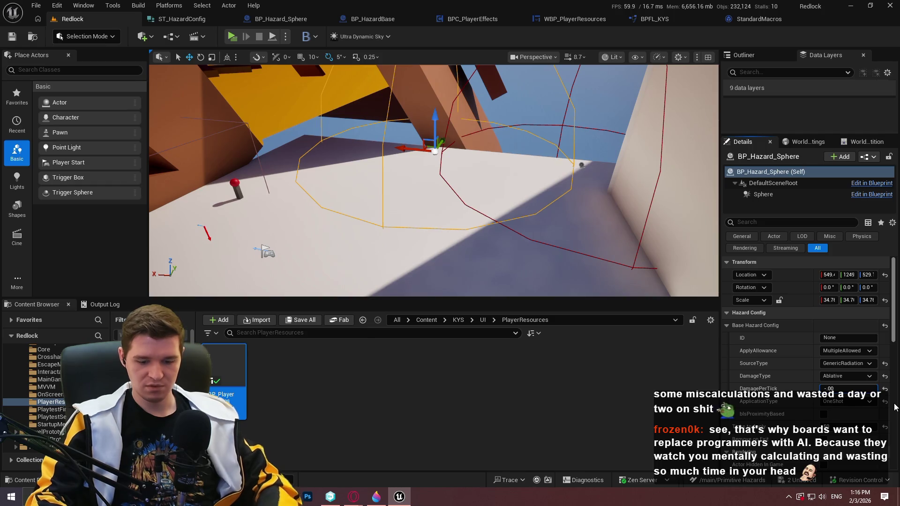
text(1)
key(Return)
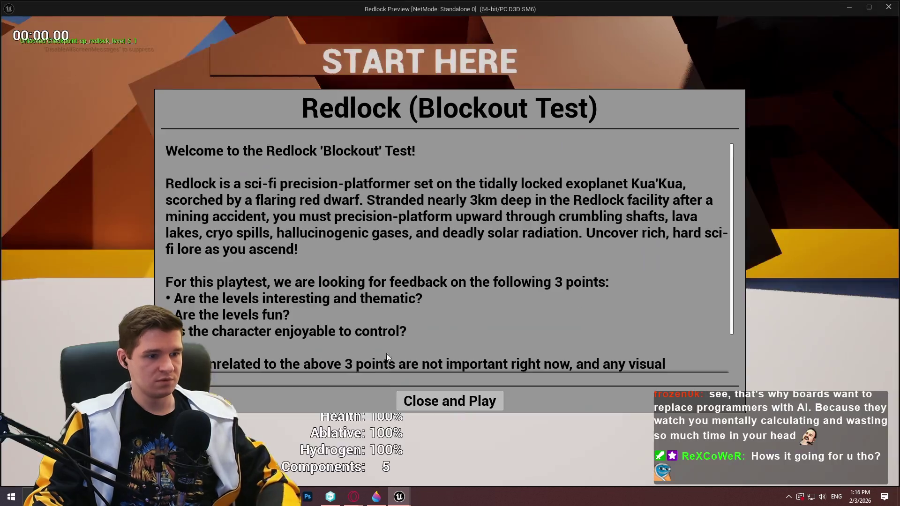
Step: Play-test by standing in the hazard sphere until Ablative drops to 52%, then stop the preview
click(450, 400)
key(w)
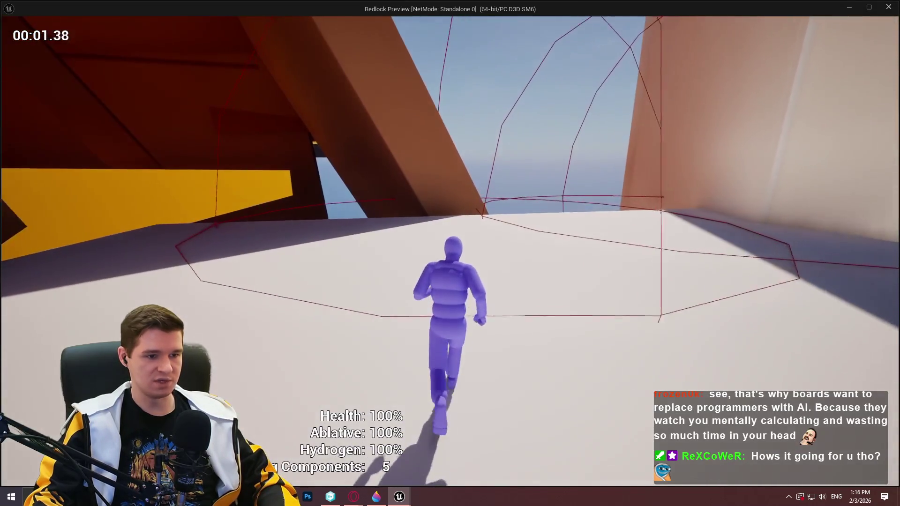
key(w)
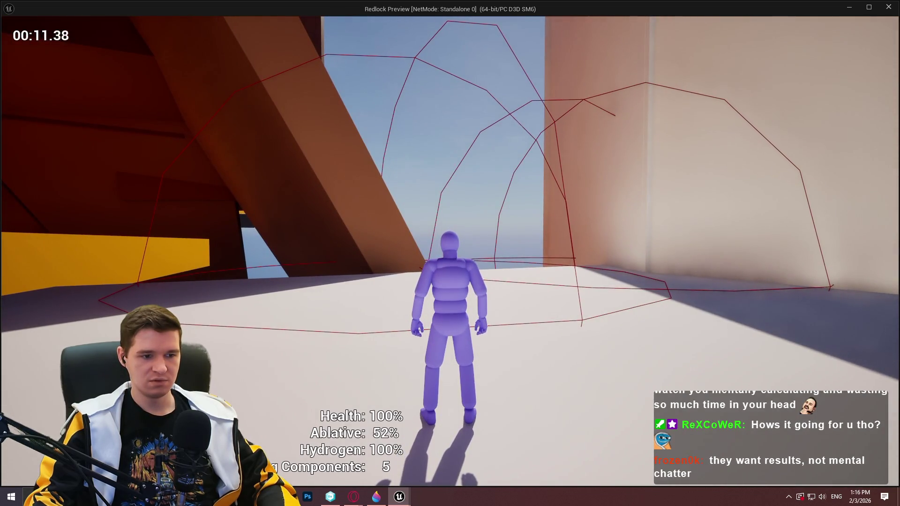
key(Escape)
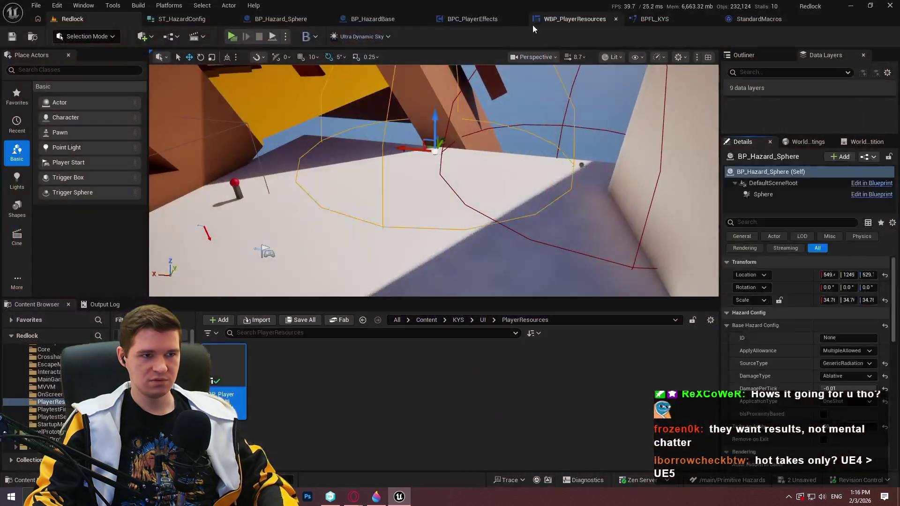
Step: Relaunch the standalone preview, dismiss the welcome dialog, and refocus the game window
click(232, 36)
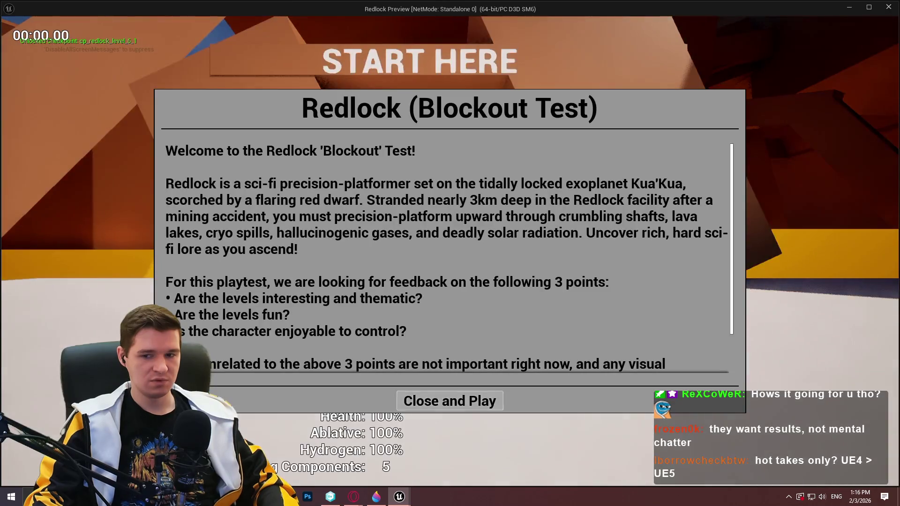
click(450, 399)
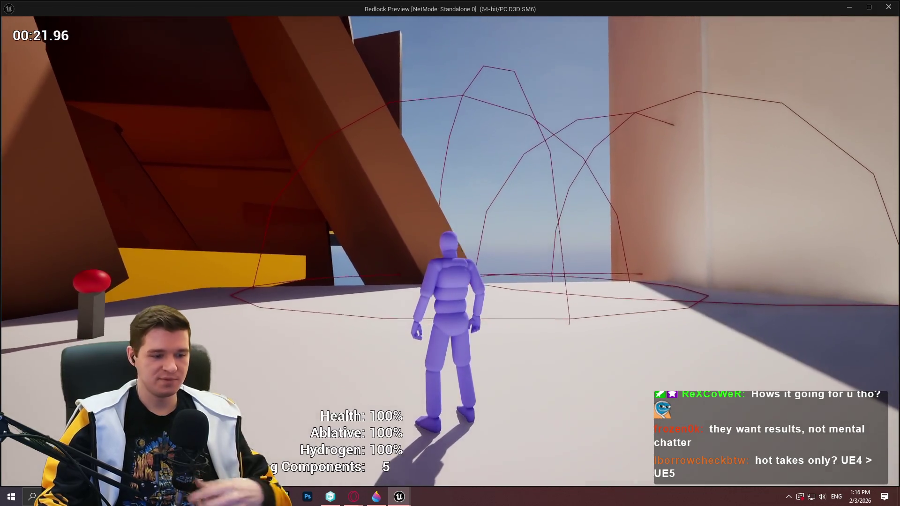
key(w)
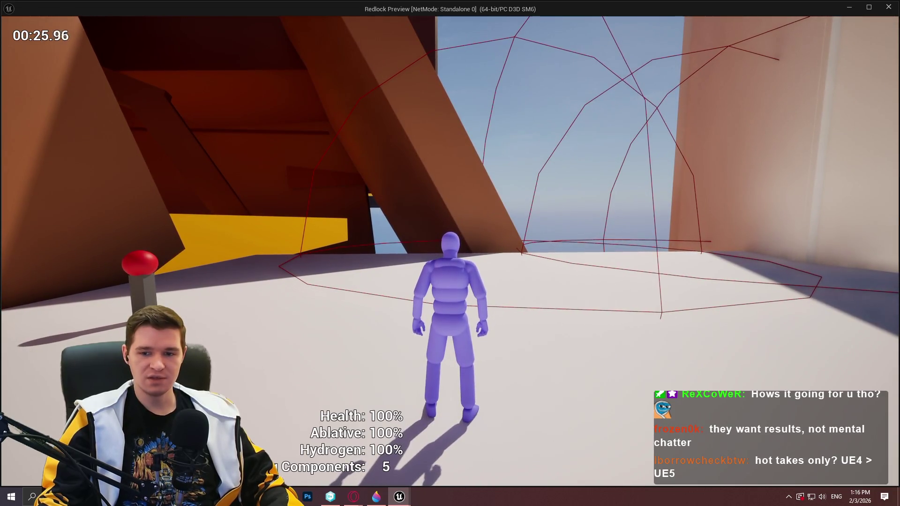
key(w)
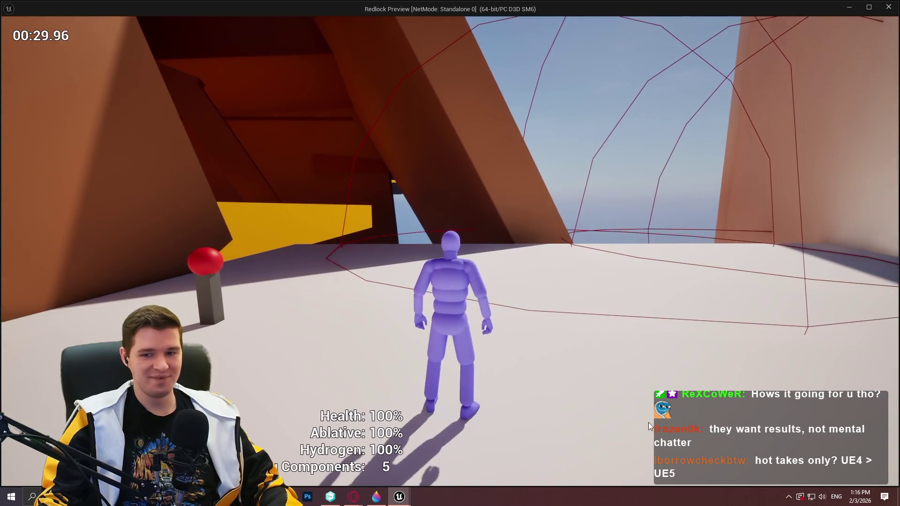
key(super)
click(353, 497)
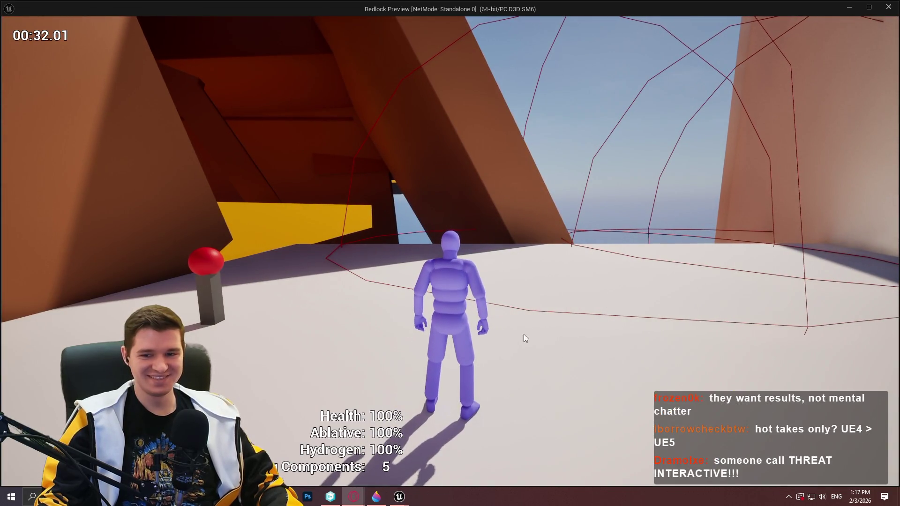
click(523, 335)
Step: Run the character around the level toward the red button, then stand idle
key(w)
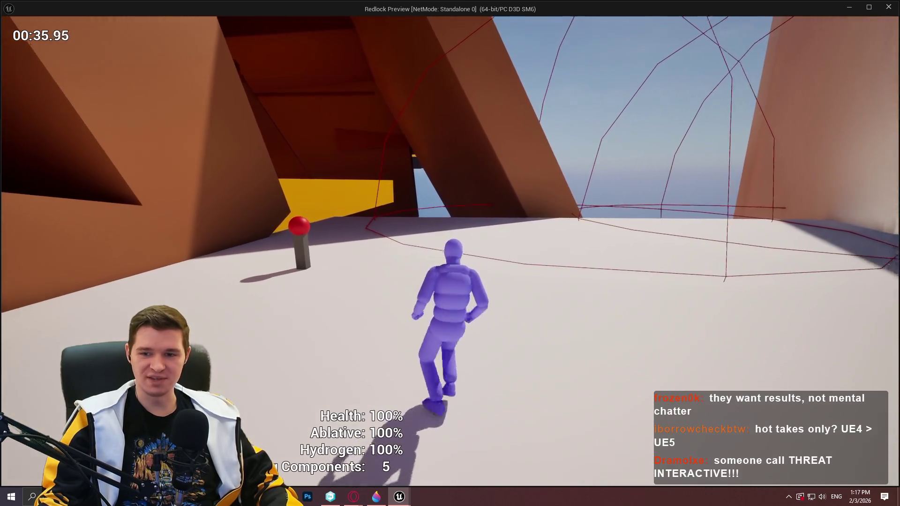
key(w)
key(w)
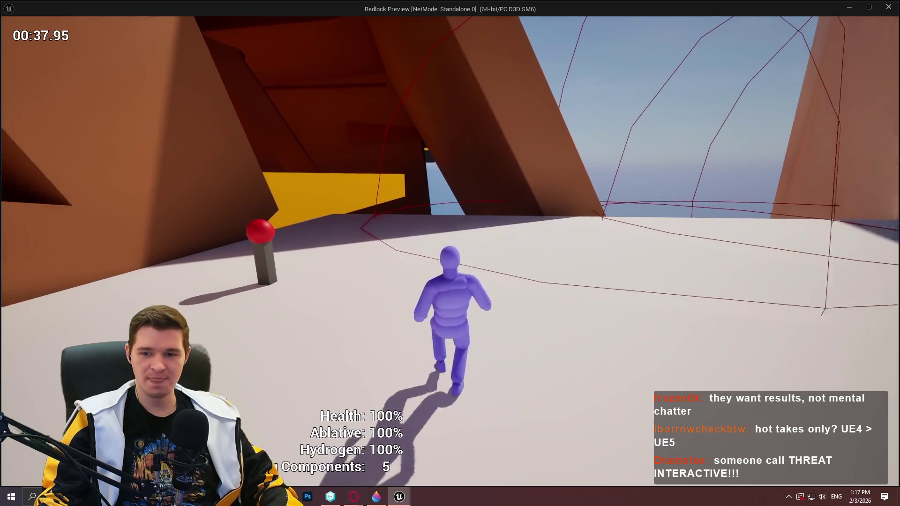
key(w)
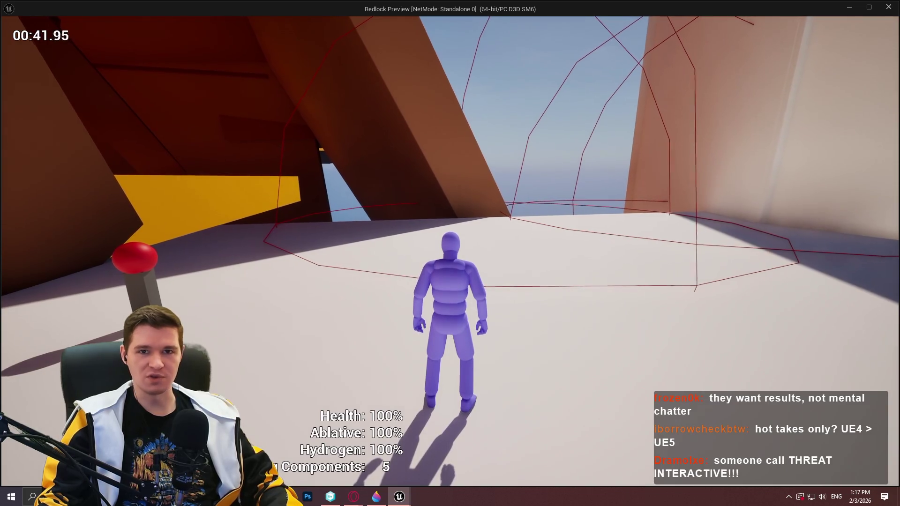
key(w)
key(s)
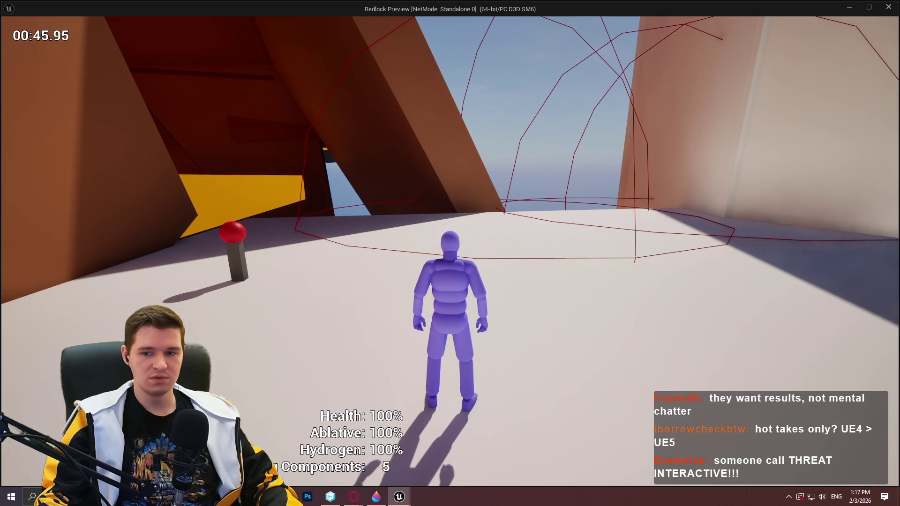
key(d)
key(w)
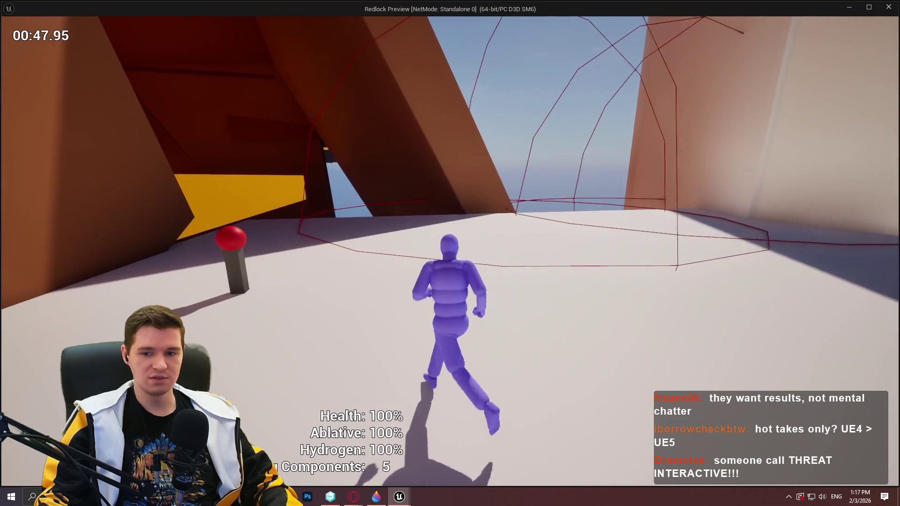
key(w)
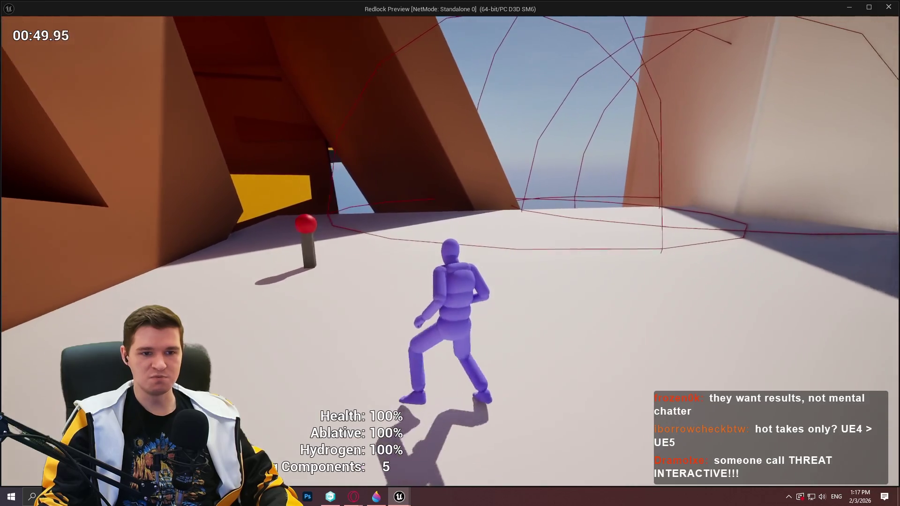
key(s)
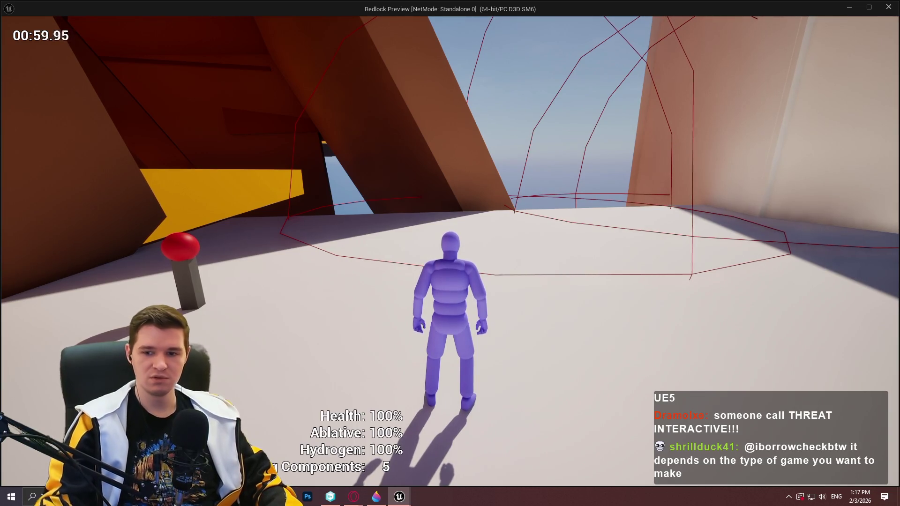
Step: Walk through the hazard sphere until Ablative drains to 36%, then close the preview
key(w)
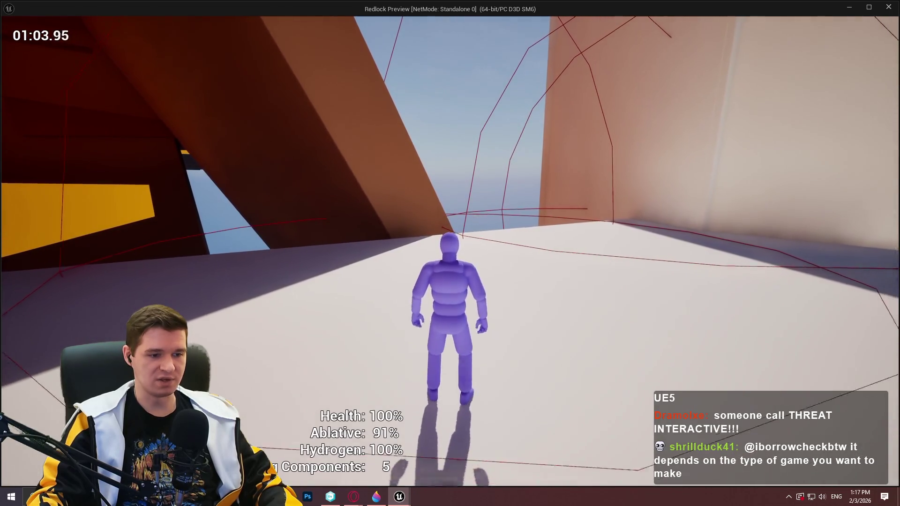
key(w)
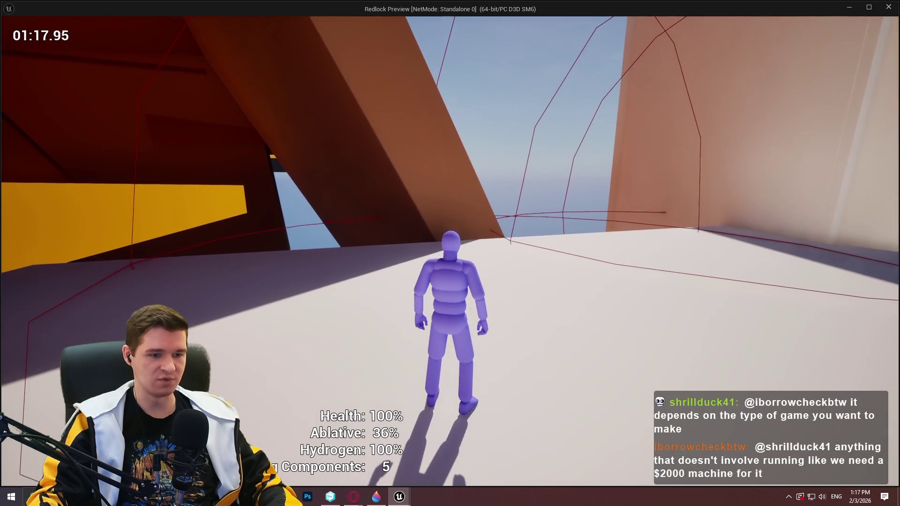
key(w)
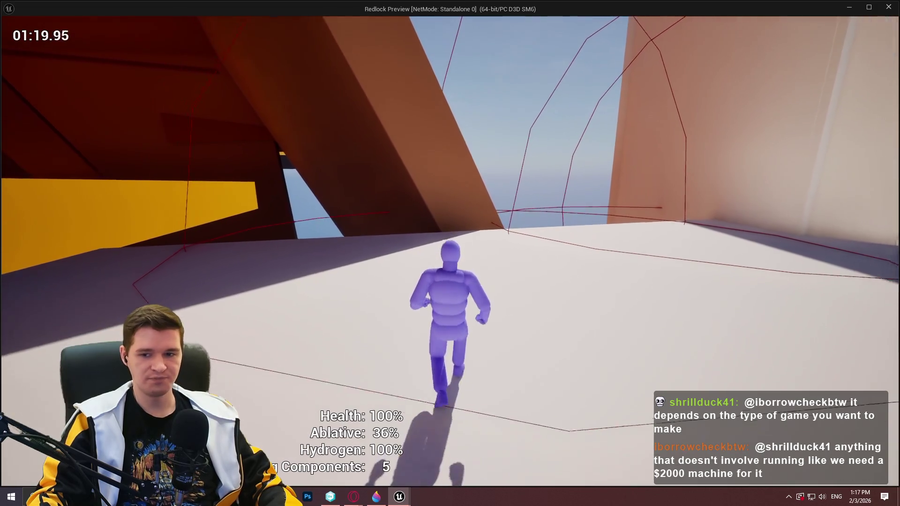
key(Escape)
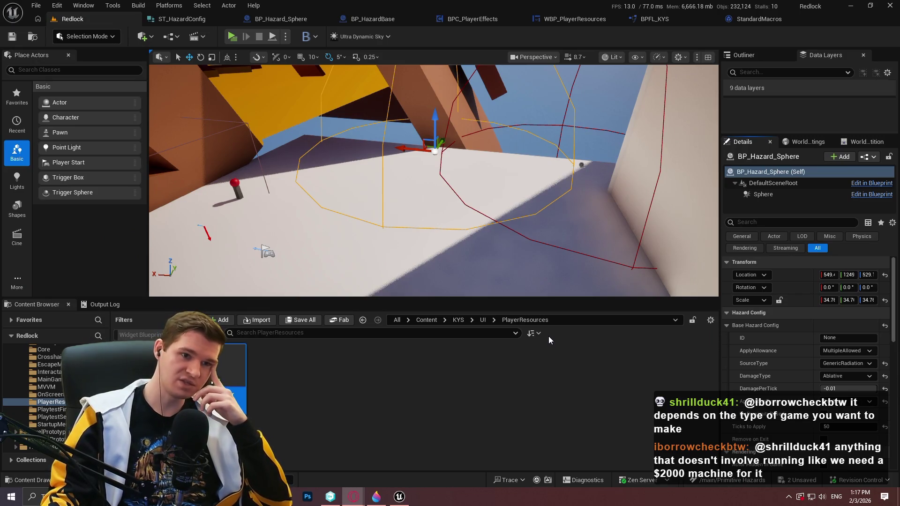
Step: Deselect the Content Browser asset and open Edit > Project Settings
click(562, 361)
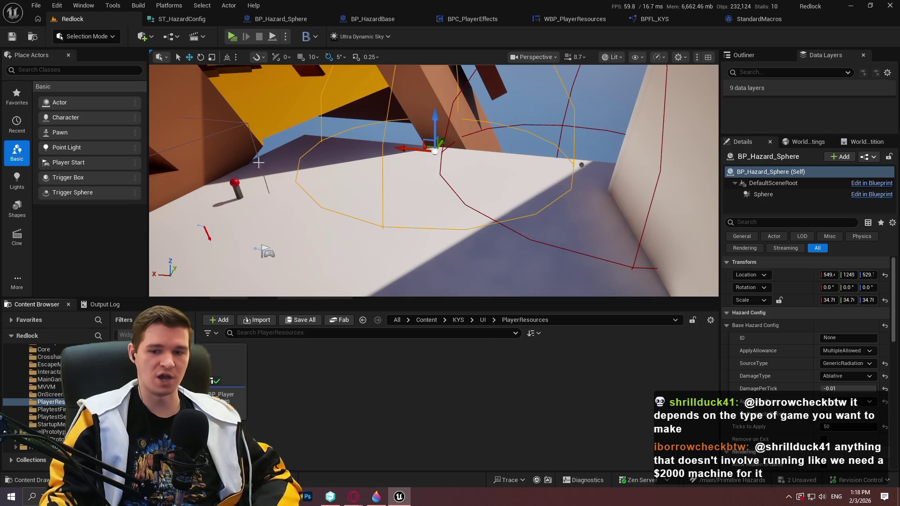
click(57, 5)
click(109, 148)
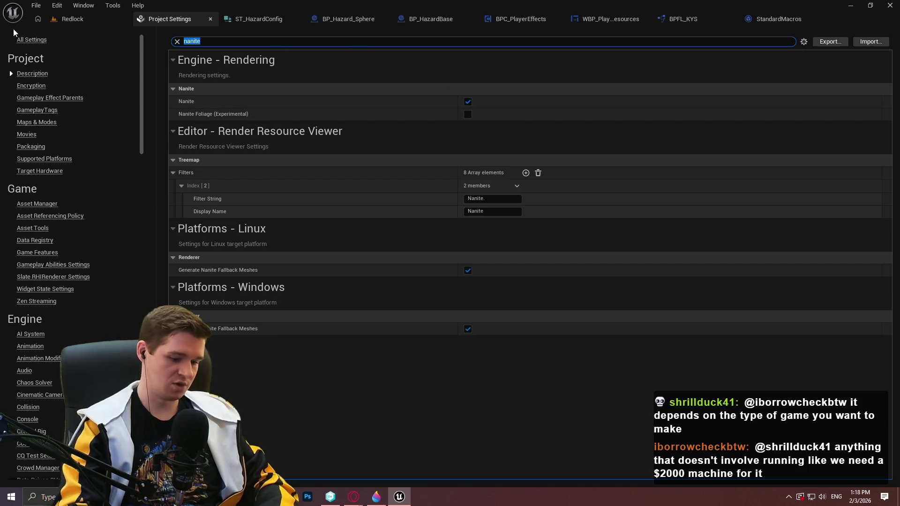
Step: Search 'global ill' and leave Dynamic Global Illumination Method on Lumen
text(globa)
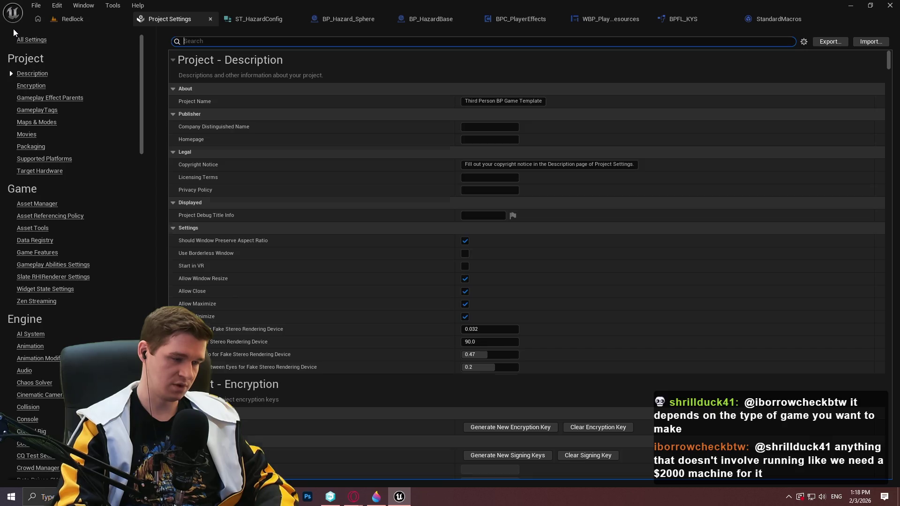
text(l ill)
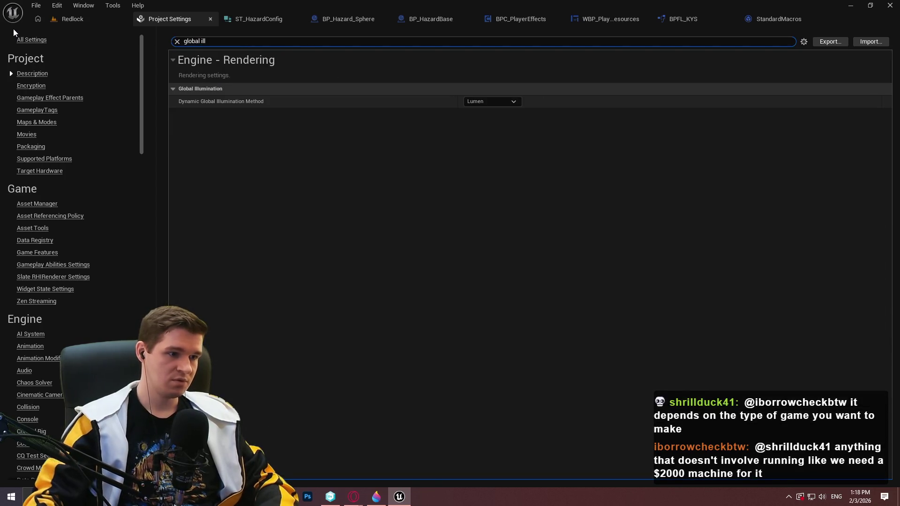
click(502, 101)
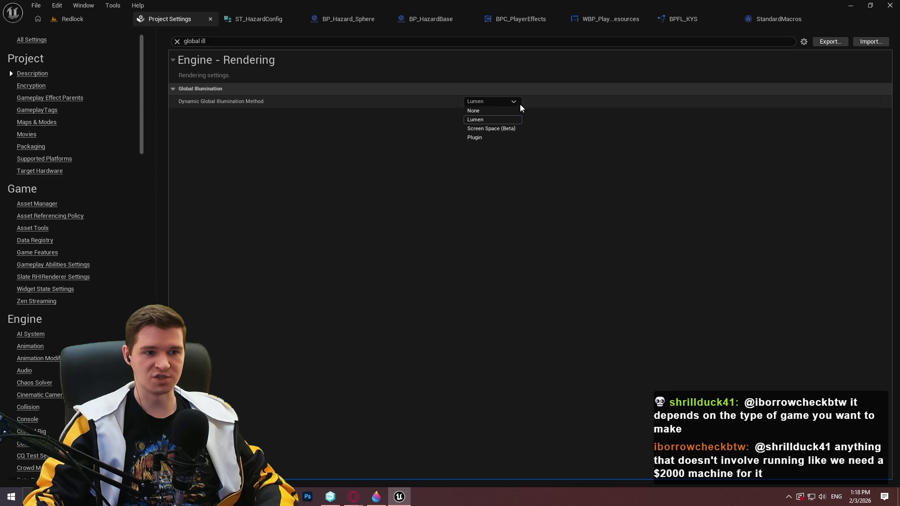
click(320, 44)
Step: Search the reflection settings, keep Reflection Method on Lumen, and close Project Settings
click(320, 44)
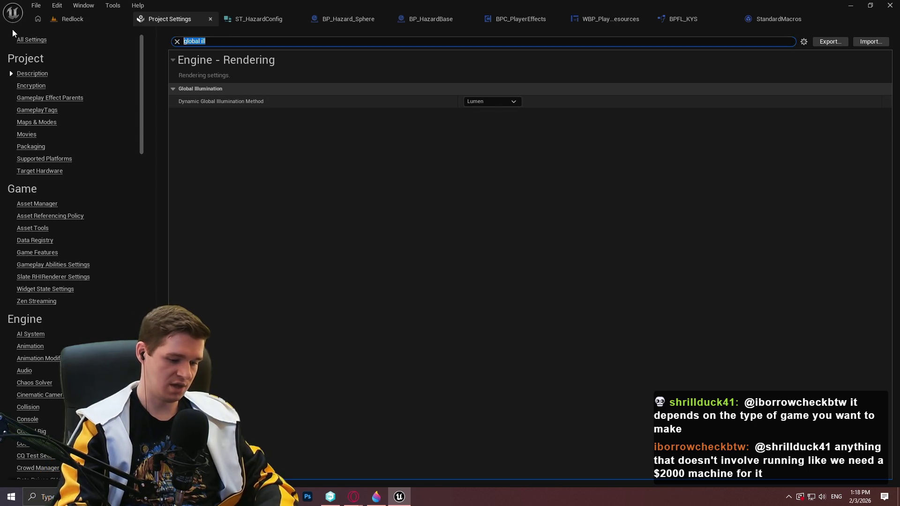
text(reflection)
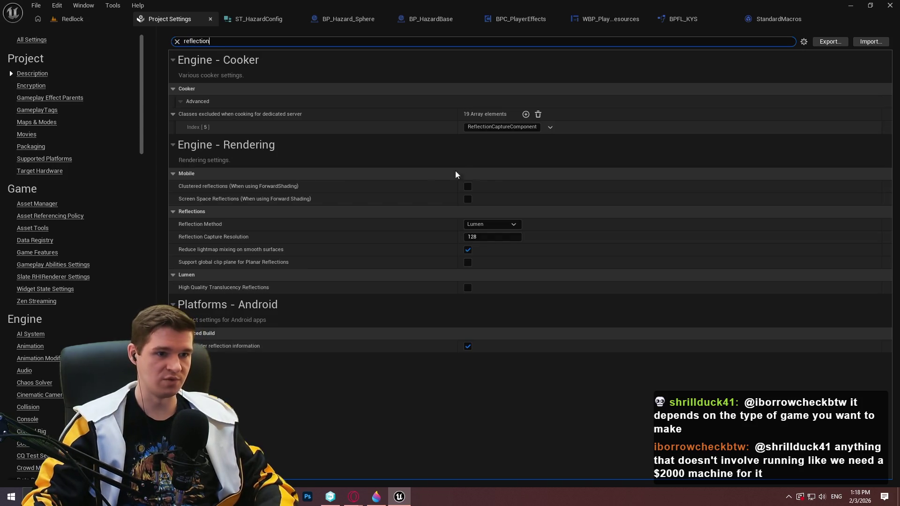
click(505, 224)
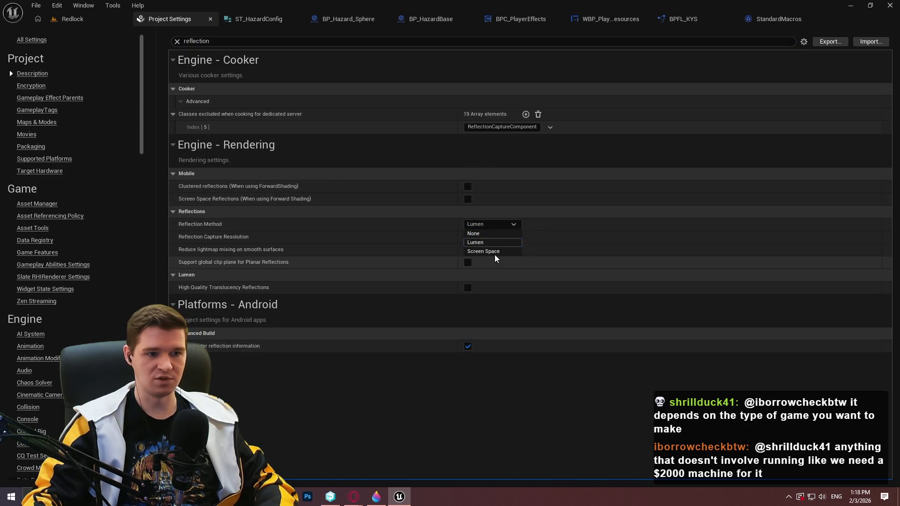
click(618, 231)
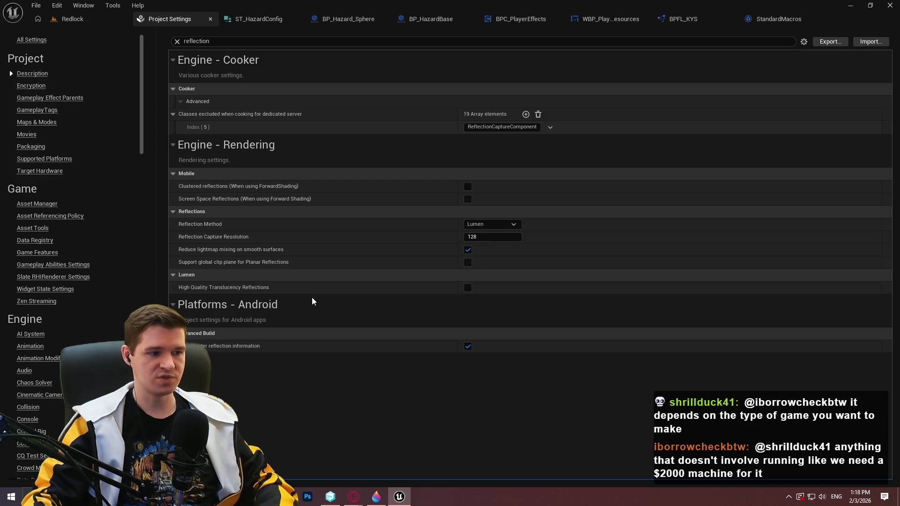
click(209, 19)
Step: Return to the Redlock level and open the resource usage overview
click(69, 18)
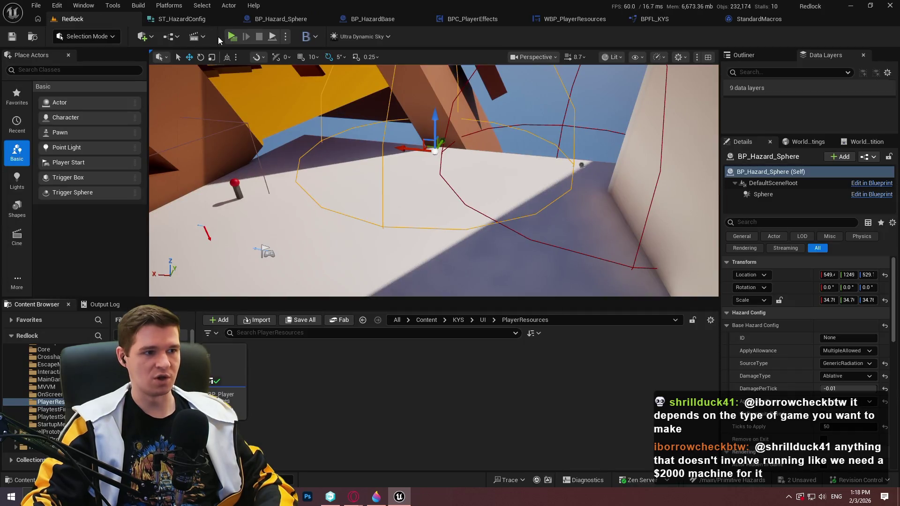
click(168, 5)
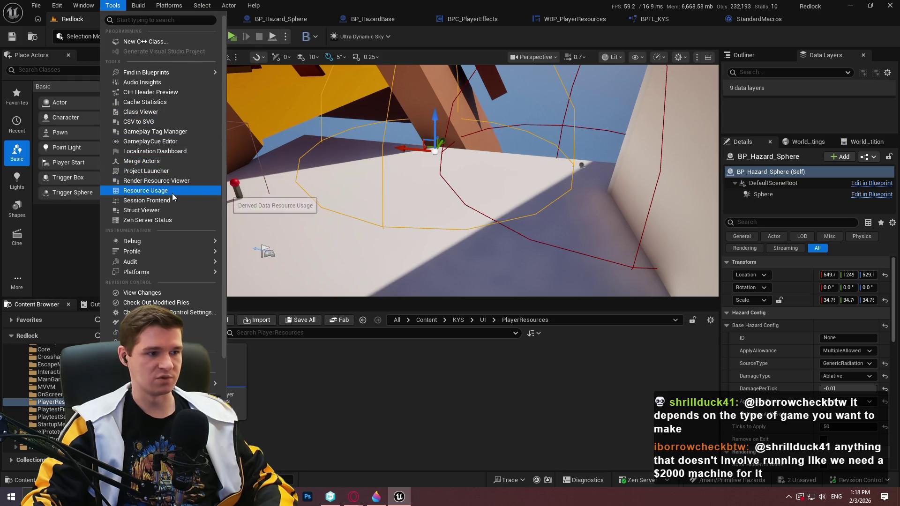
click(173, 194)
Step: Close Resource Usage and open the Render Resource Viewer from the Tools menu
click(674, 108)
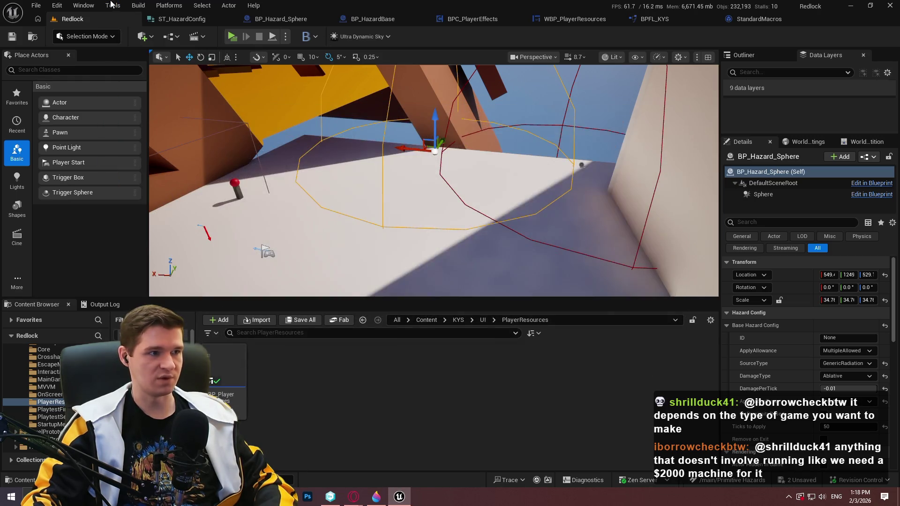
click(112, 5)
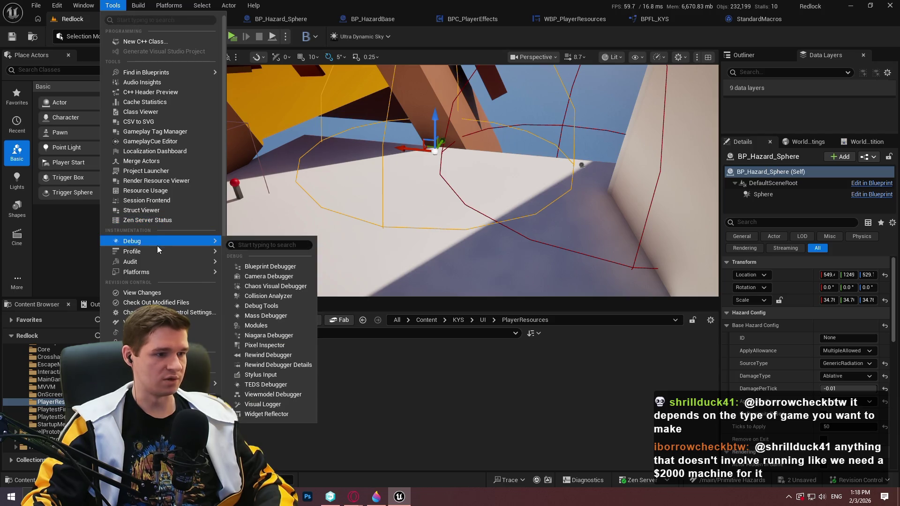
click(170, 182)
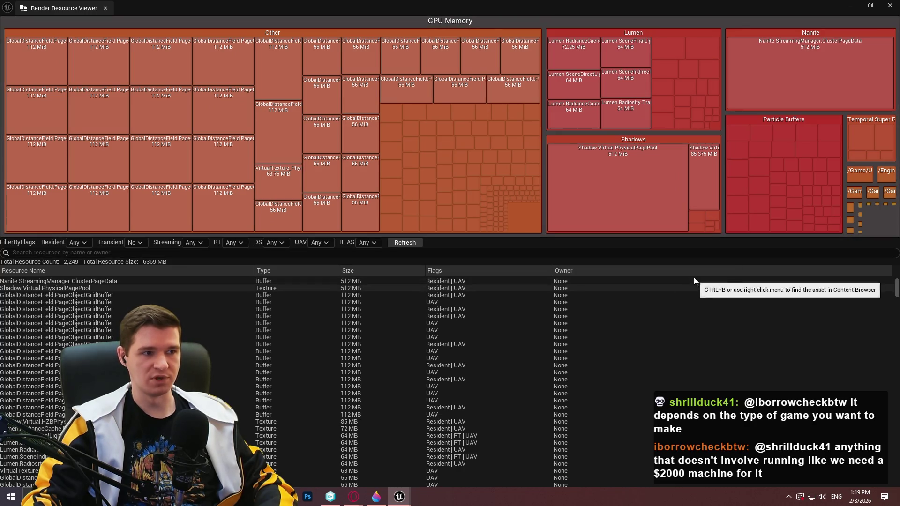
Step: Select the Nanite.StreamingManager.ClusterPageData resource, then close the Render Resource Viewer
click(712, 280)
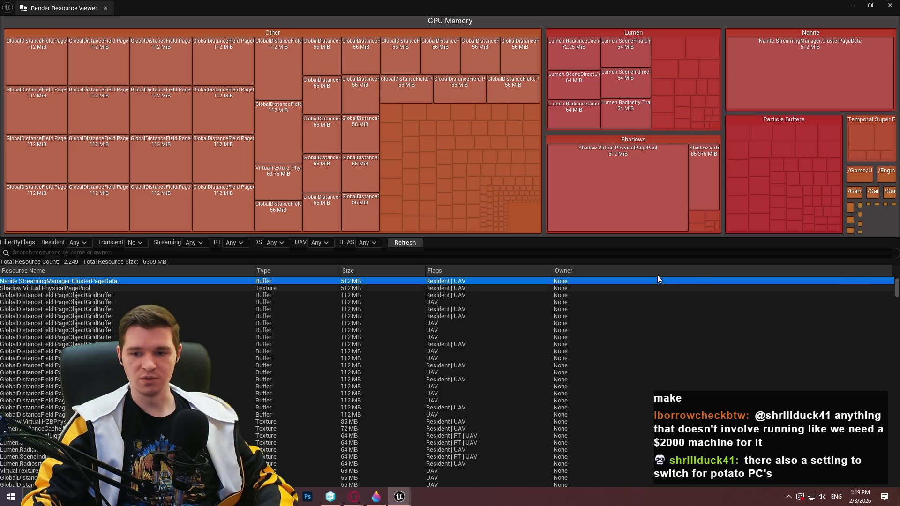
click(889, 5)
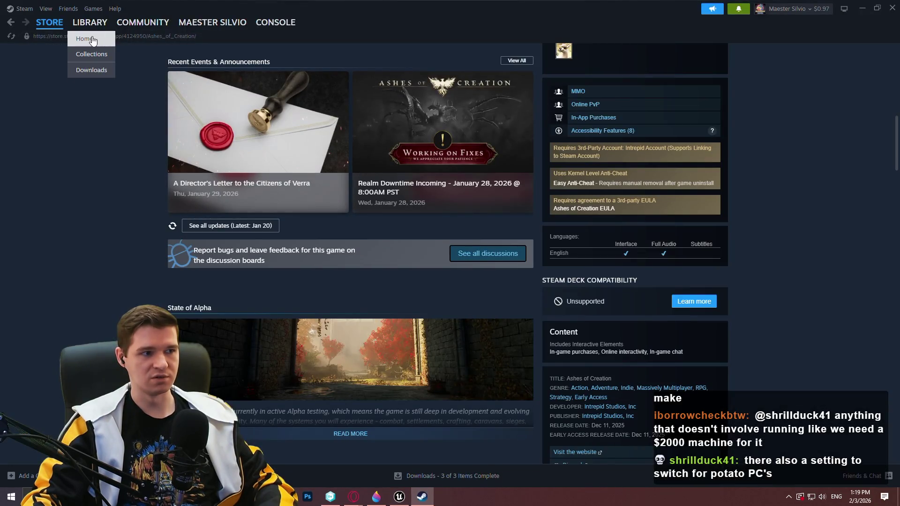
Step: Browse to Coin Pusher Reloaded's store page from Steam Library Home, then close Steam
click(81, 35)
click(719, 358)
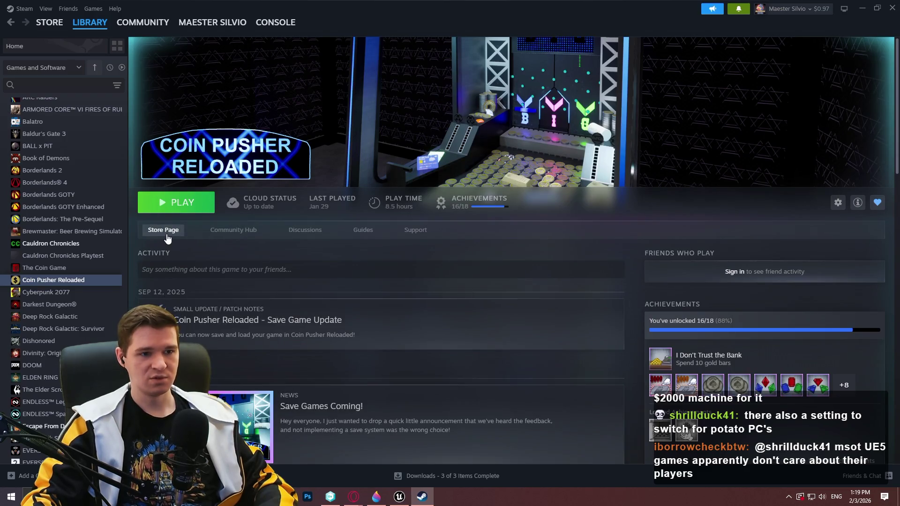
click(167, 234)
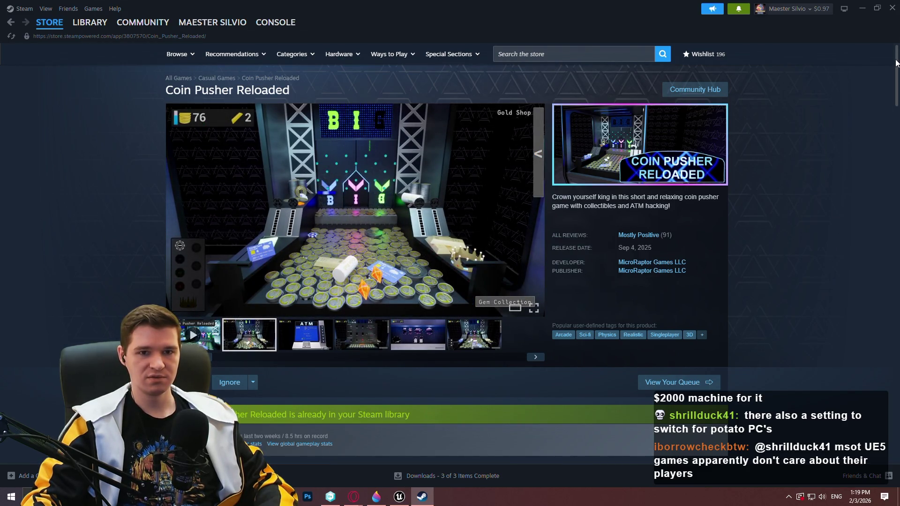
scroll(895, 63, down, 3)
scroll(893, 57, up, 3)
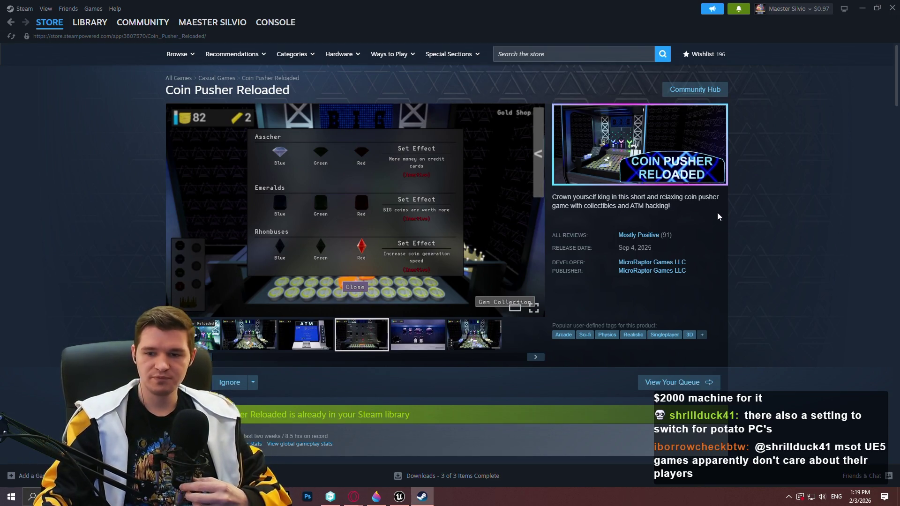
click(890, 7)
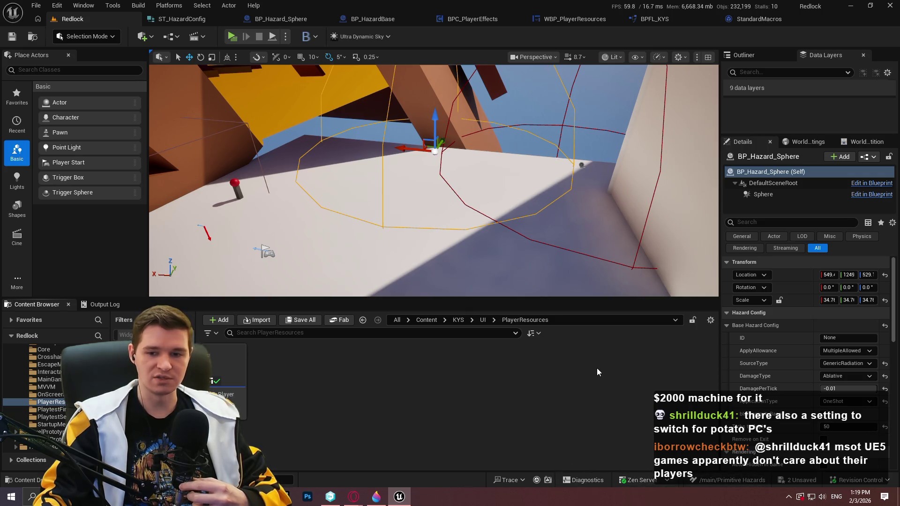
Step: Reframe the viewport on BP_Hazard_Sphere and run File > Save All
drag(552, 272, 545, 253)
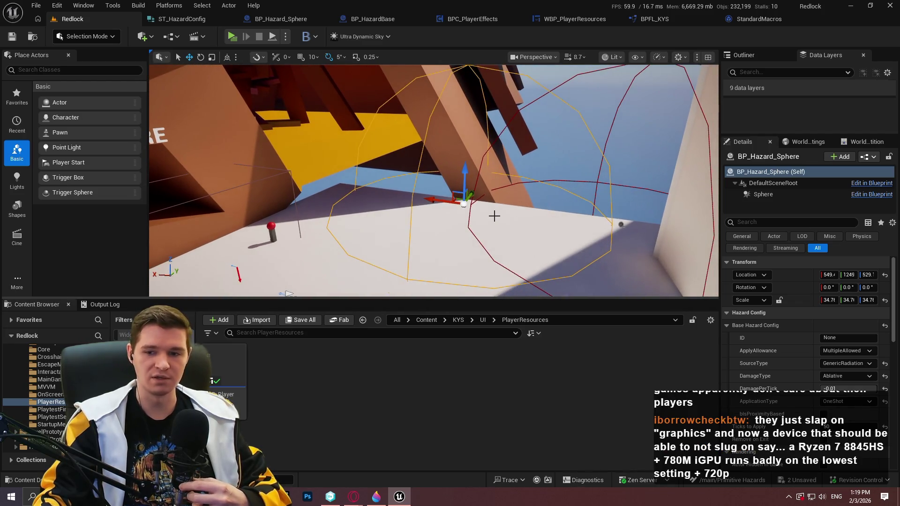
mouse_move(498, 221)
mouse_down()
mouse_move(446, 227)
mouse_move(149, 62)
mouse_up()
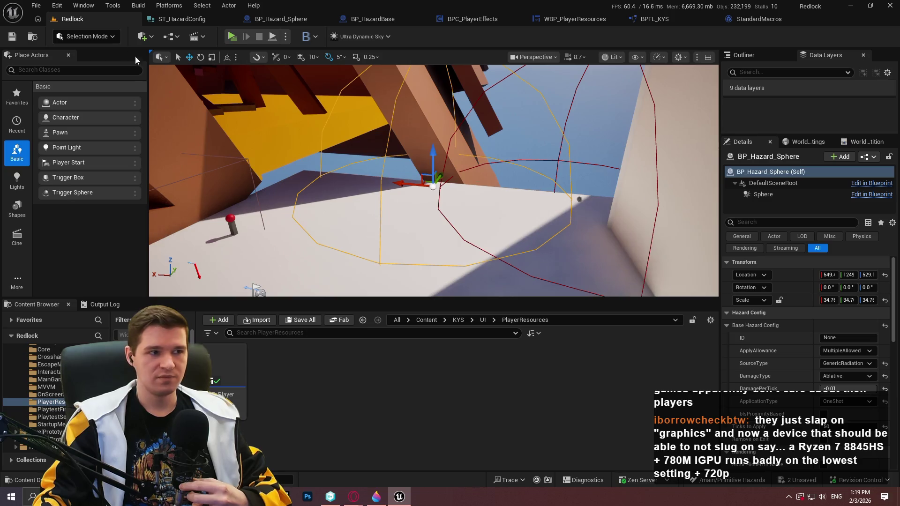
click(46, 9)
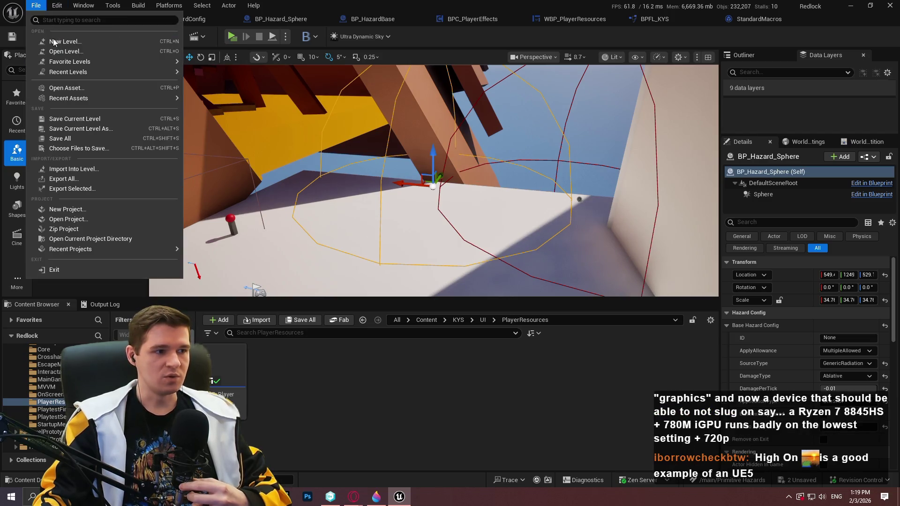
click(73, 139)
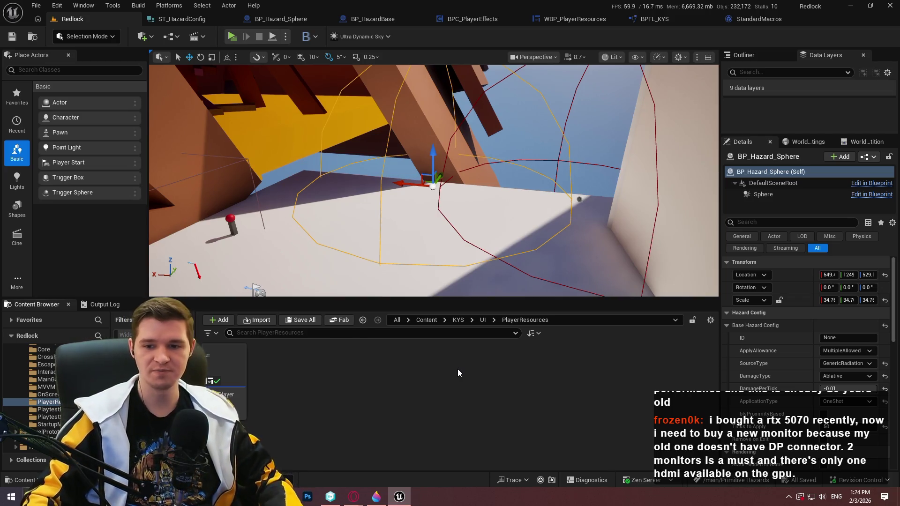
Step: Frame START HERE, launch Redlock as a Standalone Game, dismiss the welcome dialog and run forward
drag(418, 187, 418, 187)
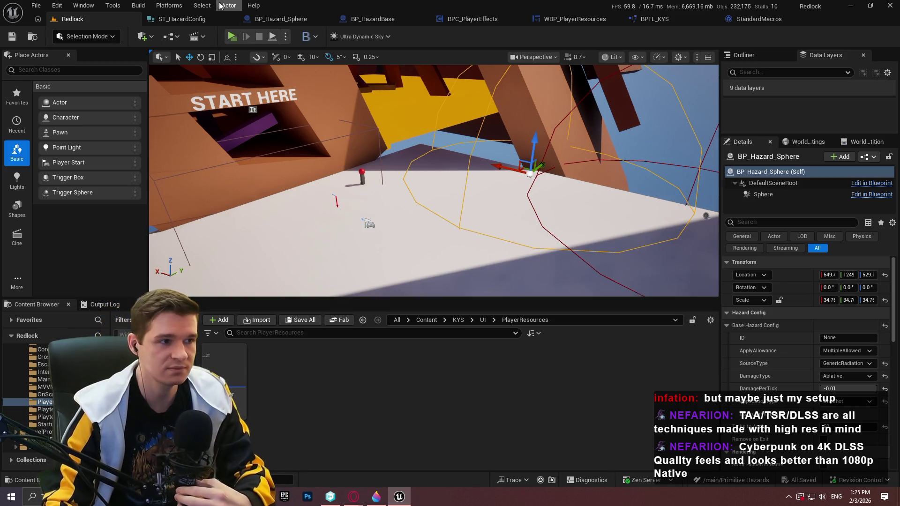
drag(398, 246, 328, 281)
click(232, 36)
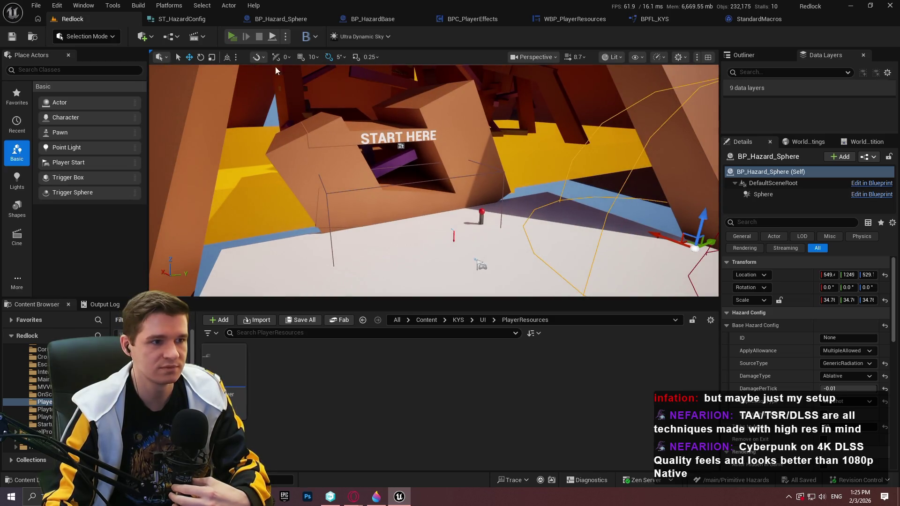
key(Return)
key(w)
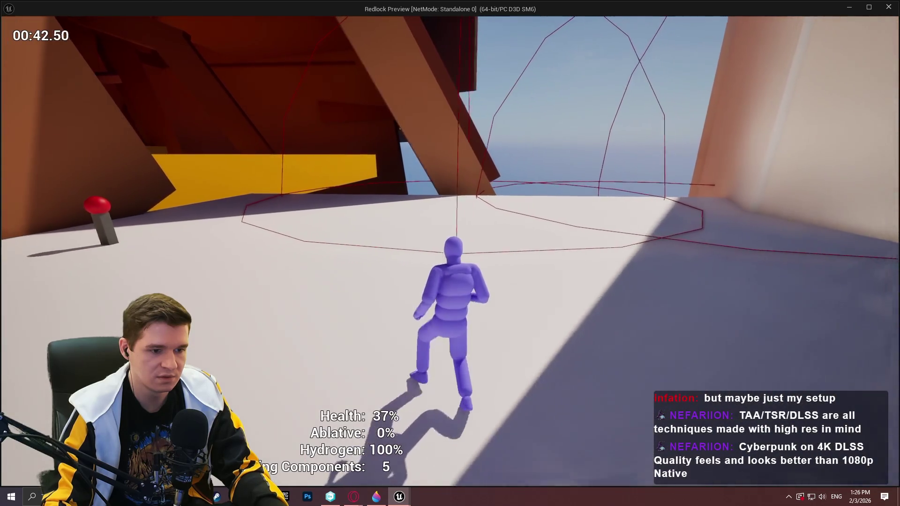
Step: Close the standalone preview after Health drops to 37%, returning to the Redlock editor
key(Escape)
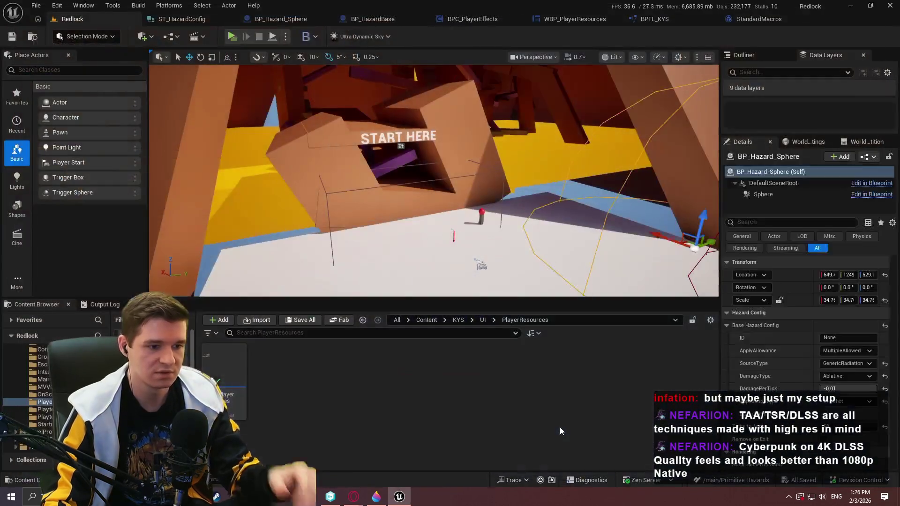